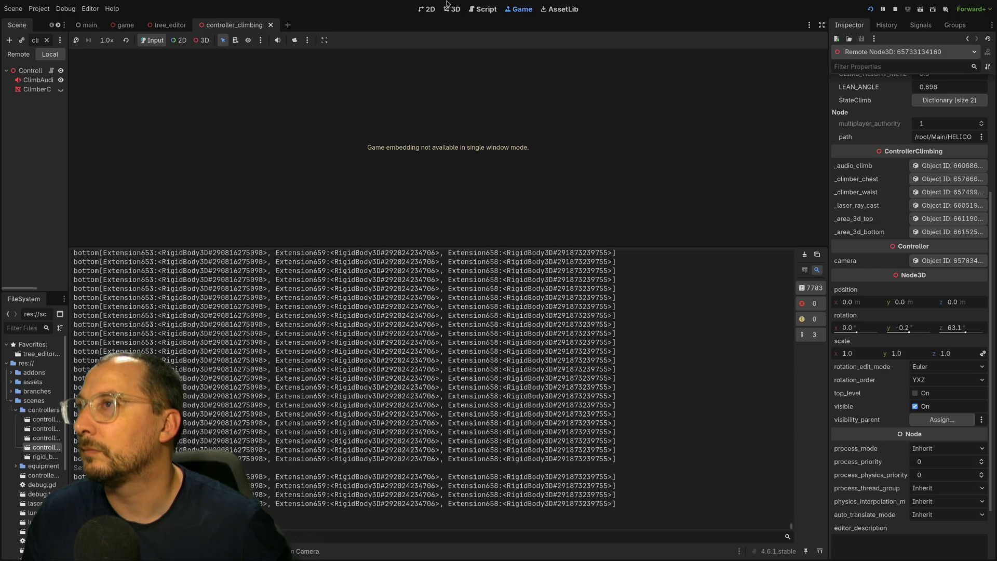
# In the 3D view, inspect the ClimbAudioStreamPlayer3D, ClimberChestMeshInstance3D and ControllerClimbing root nodes.
pyautogui.click(452, 9)
pyautogui.scroll(-3, 279, 191)
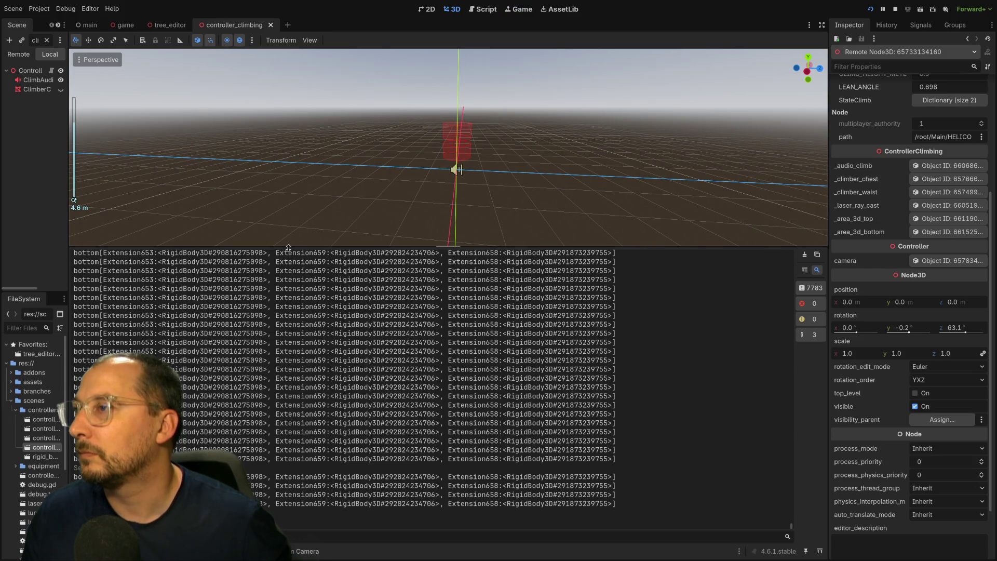
pyautogui.moveTo(280, 247); pyautogui.dragTo(280, 411)
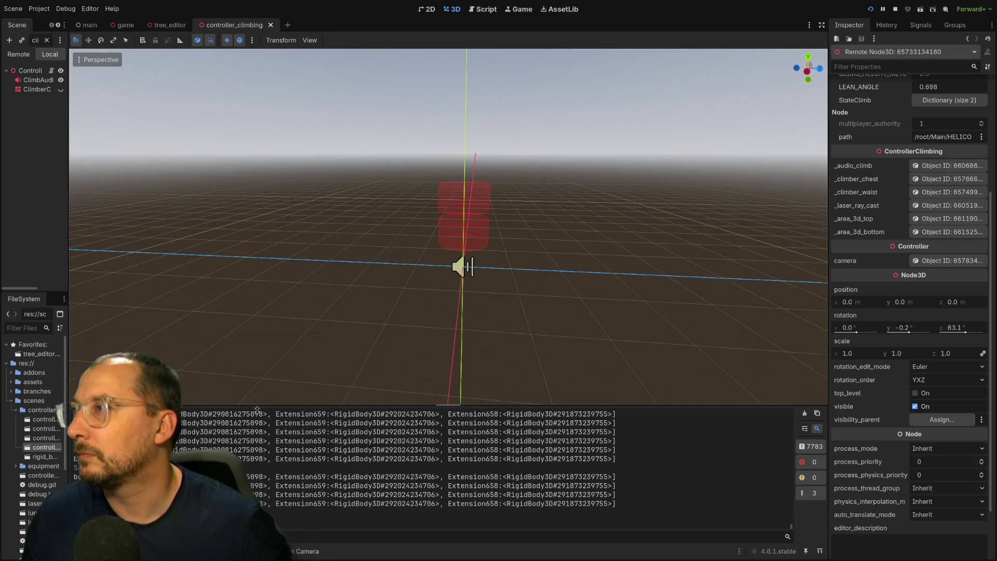
pyautogui.click(24, 78)
pyautogui.click(24, 74)
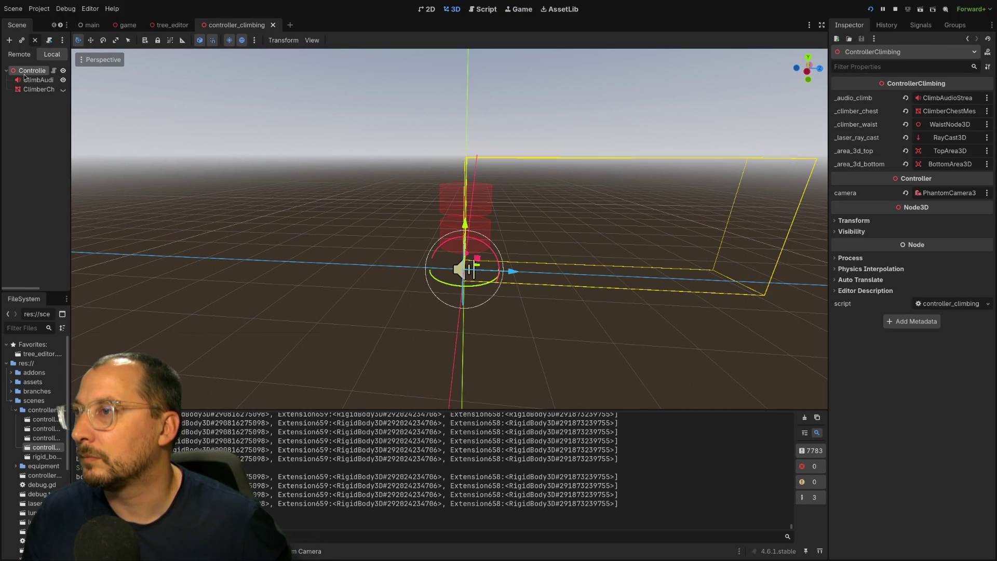
pyautogui.scroll(5, 318, 189)
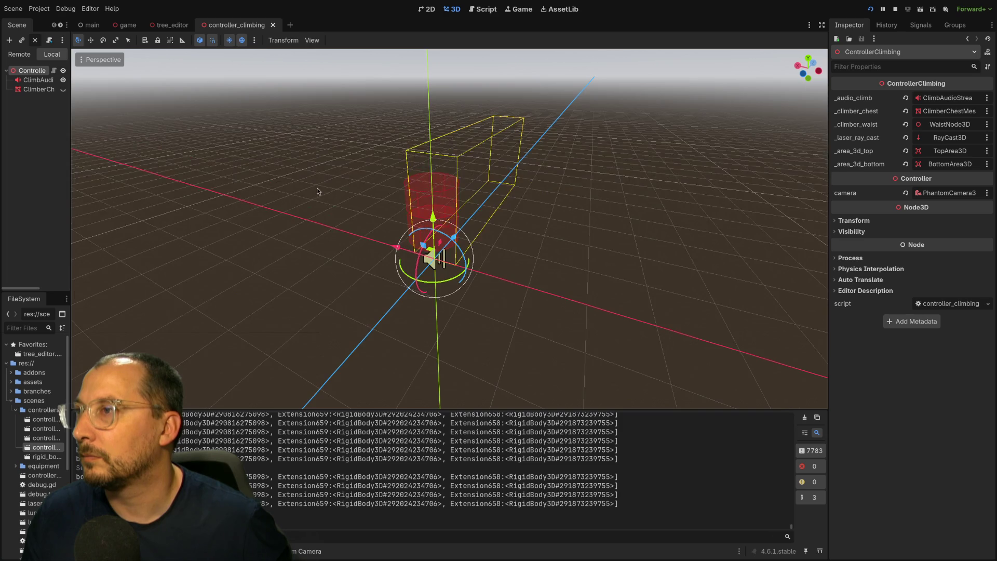
pyautogui.click(40, 91)
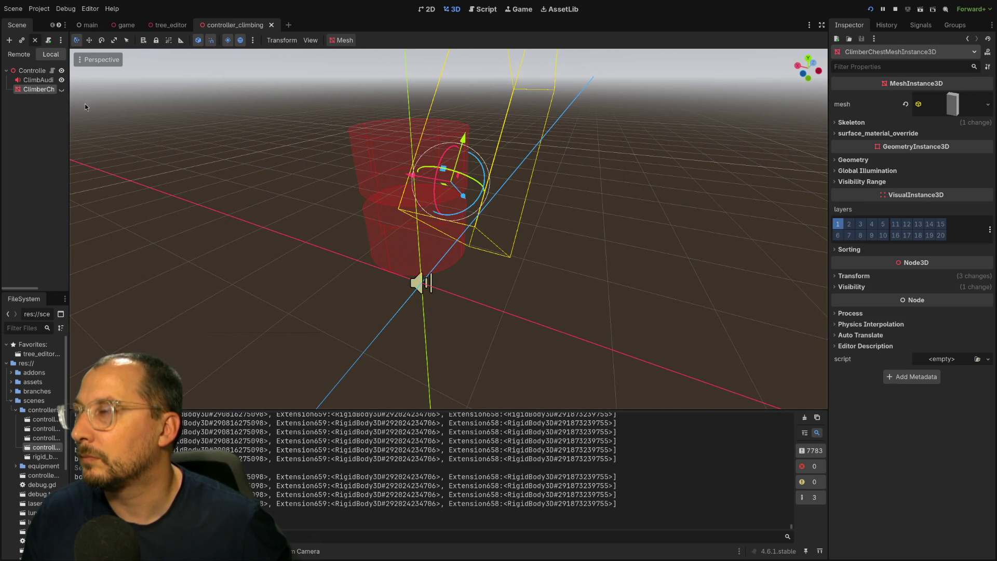
pyautogui.moveTo(69, 102); pyautogui.dragTo(289, 101)
pyautogui.click(66, 71)
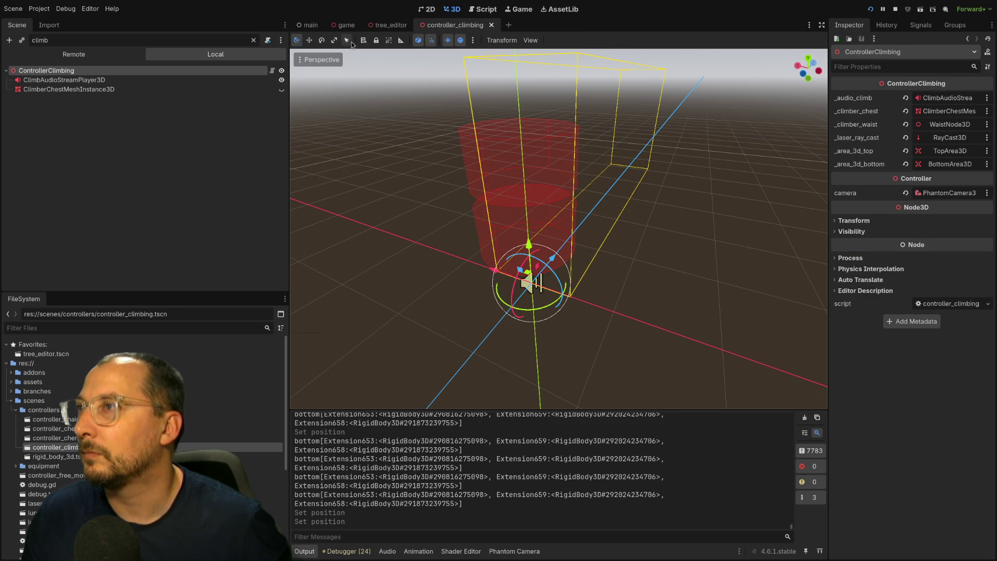
# Stop the running game, then toggle the chest mesh's visibility on and off.
pyautogui.click(896, 10)
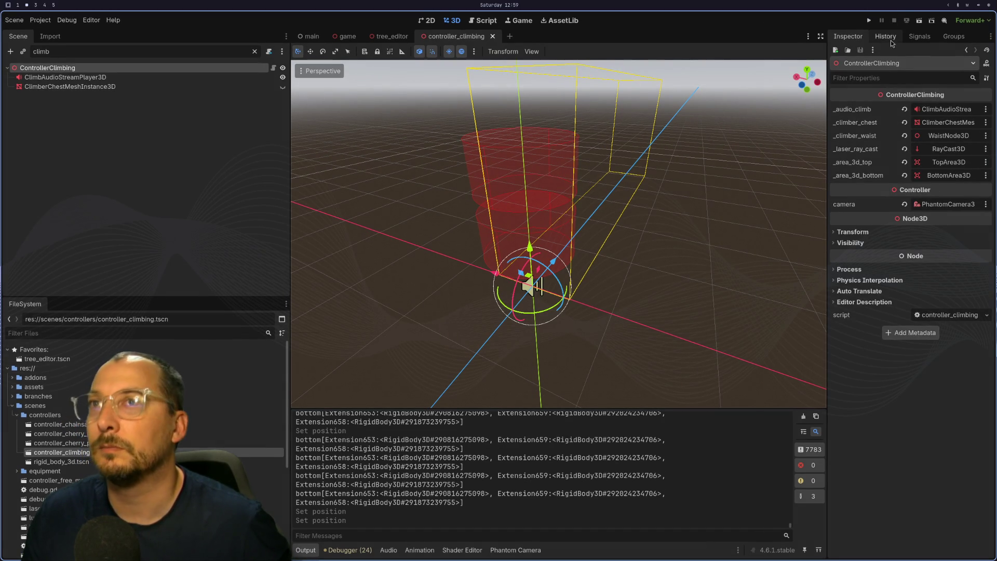
pyautogui.click(210, 77)
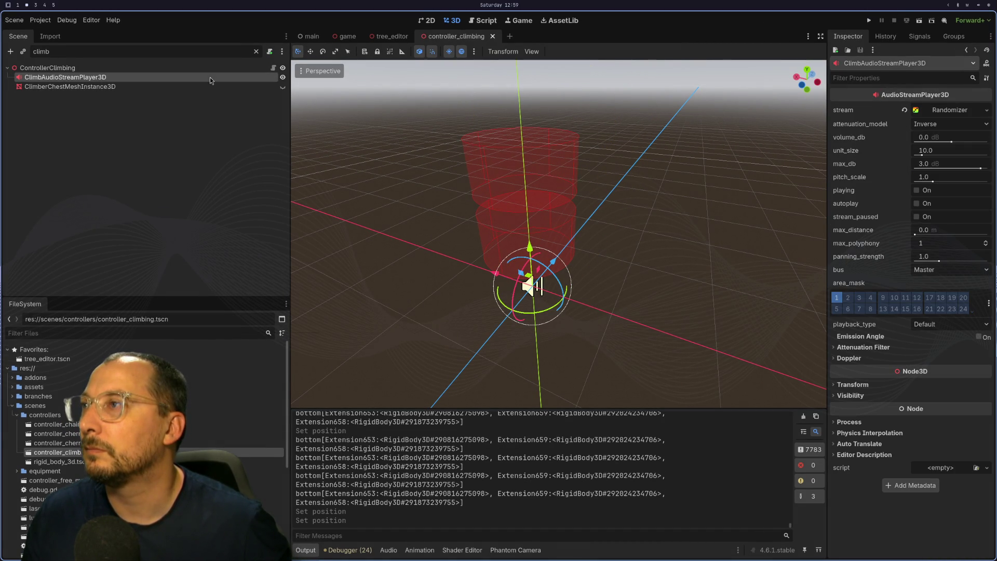
pyautogui.click(201, 80)
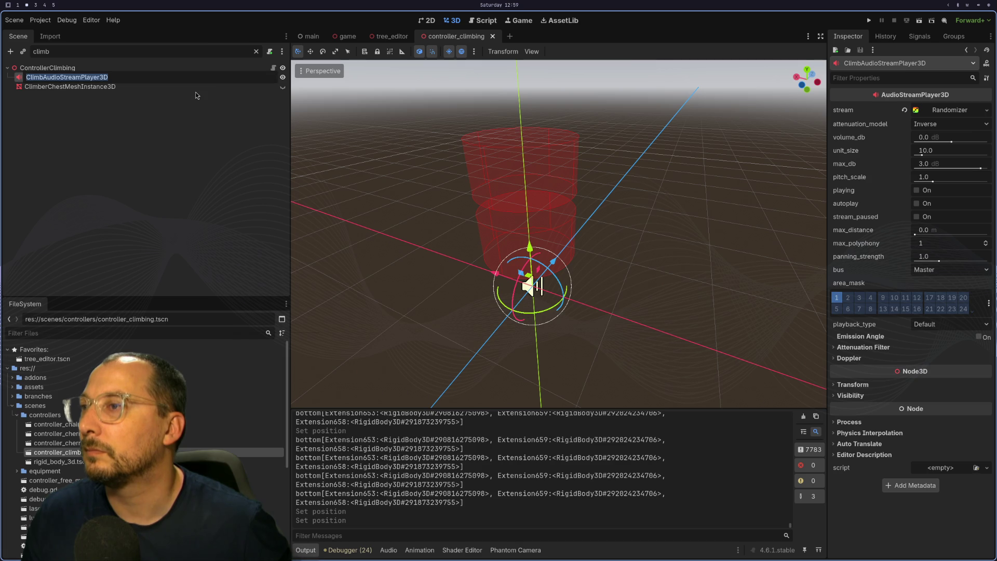
pyautogui.click(282, 87)
pyautogui.click(283, 88)
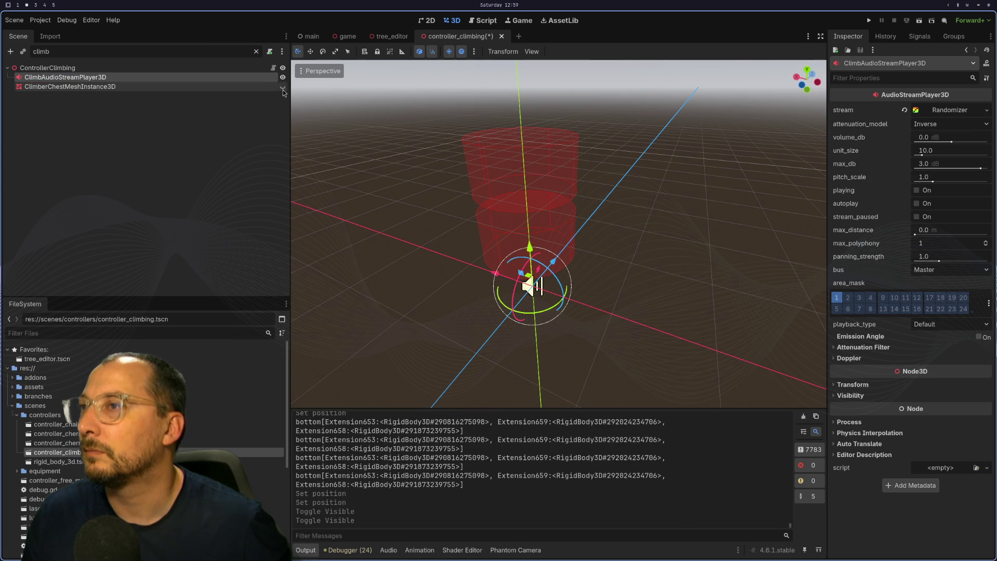
pyautogui.click(215, 87)
pyautogui.click(226, 76)
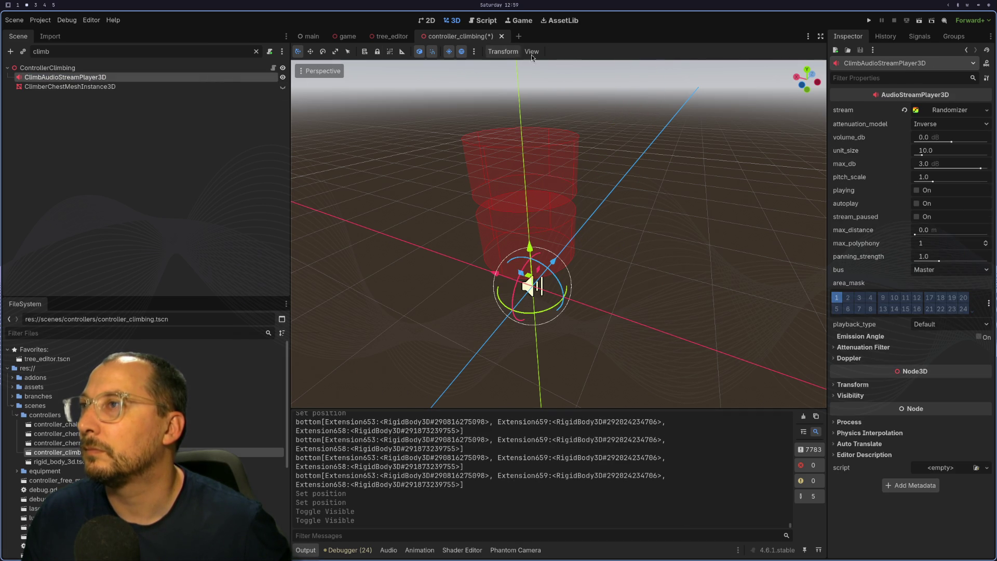
# Close controller_climbing without saving and reopen controller_climbing.tscn via a 'climb' file filter.
pyautogui.click(502, 36)
pyautogui.click(430, 310)
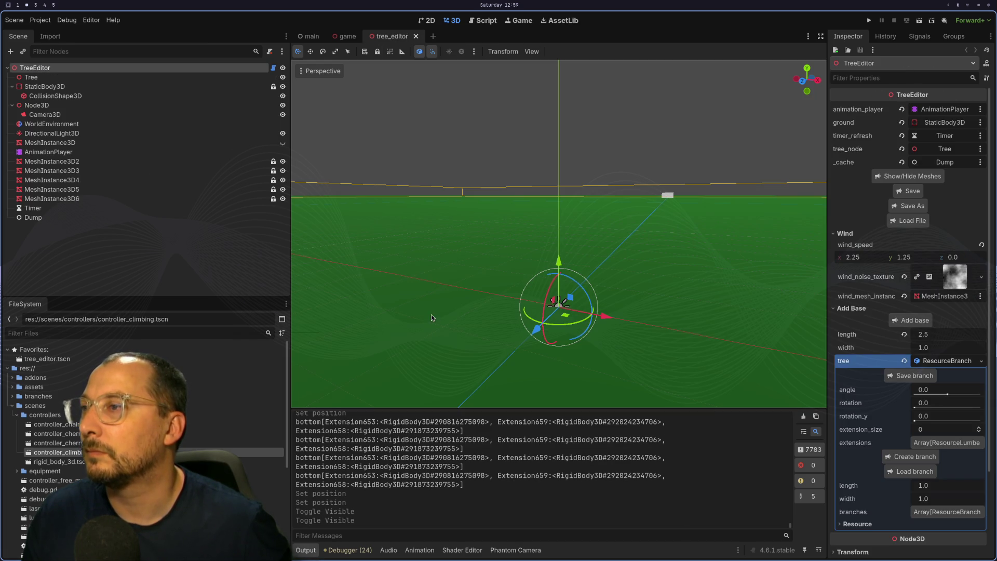
pyautogui.click(71, 335)
pyautogui.write('c')
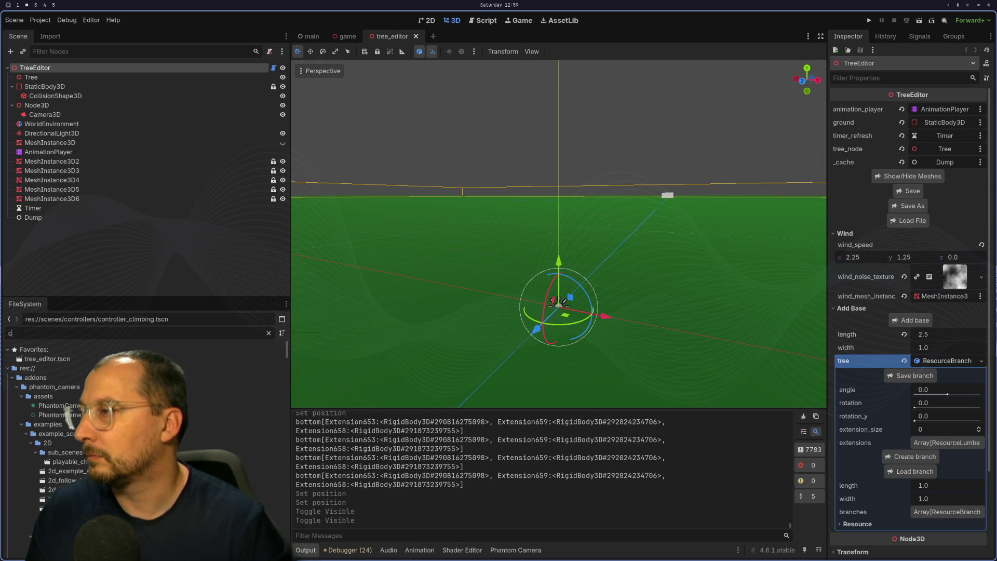
pyautogui.write('limb')
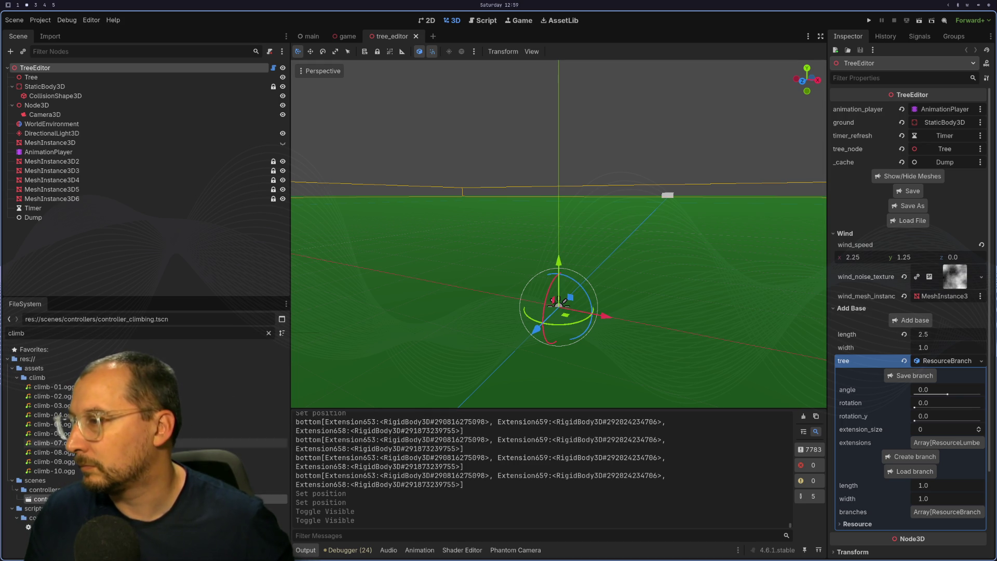
pyautogui.doubleClick(52, 499)
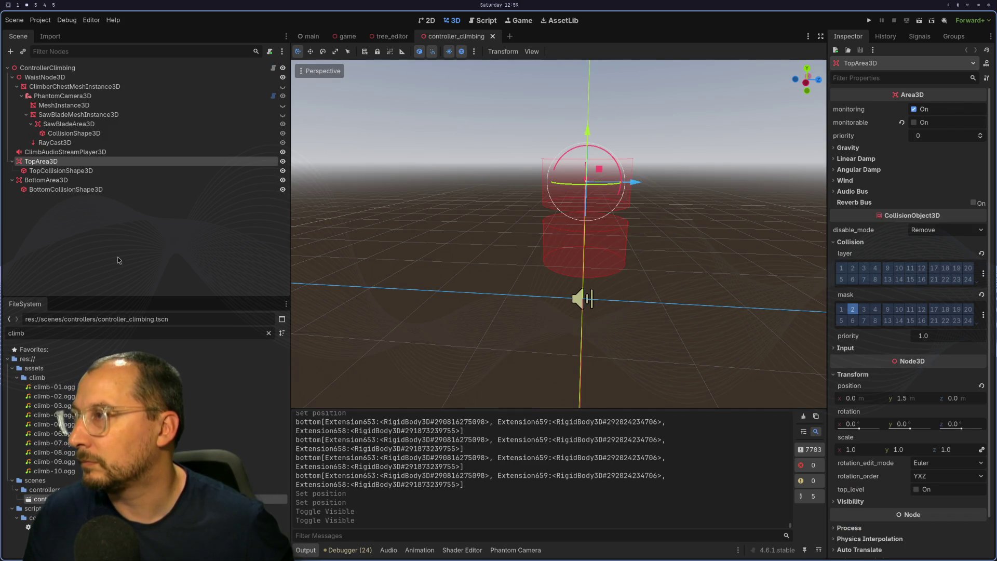
# Inspect WaistNode3D, TopArea3D and BottomArea3D, then reselect the ControllerClimbing root.
pyautogui.click(54, 79)
pyautogui.scroll(-4, 462, 207)
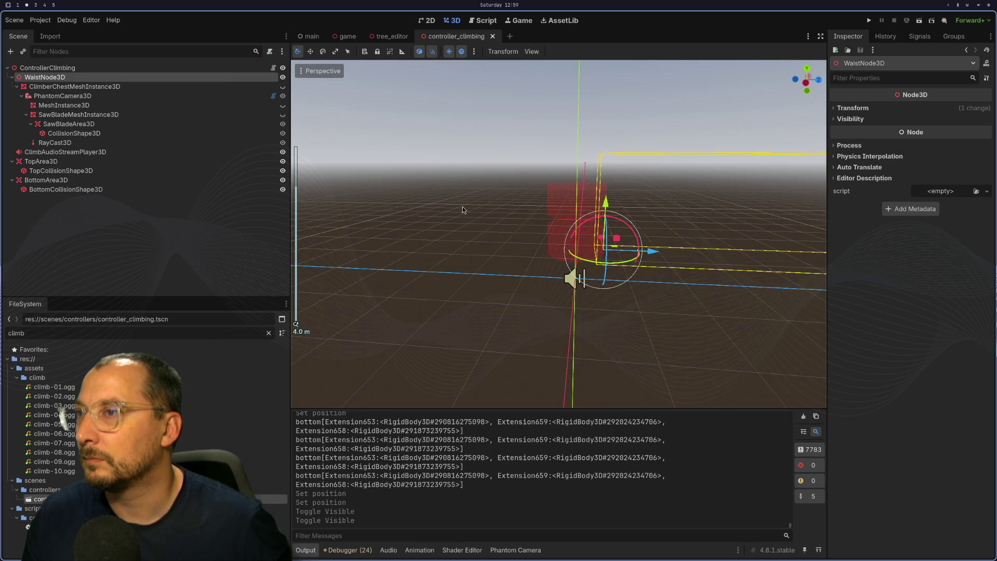
pyautogui.scroll(8, 461, 203)
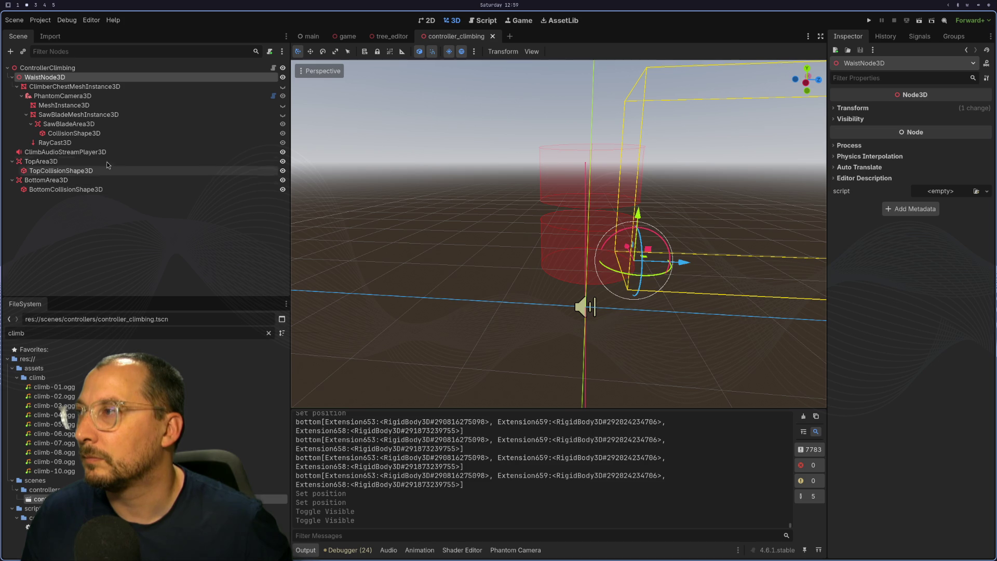
pyautogui.click(107, 161)
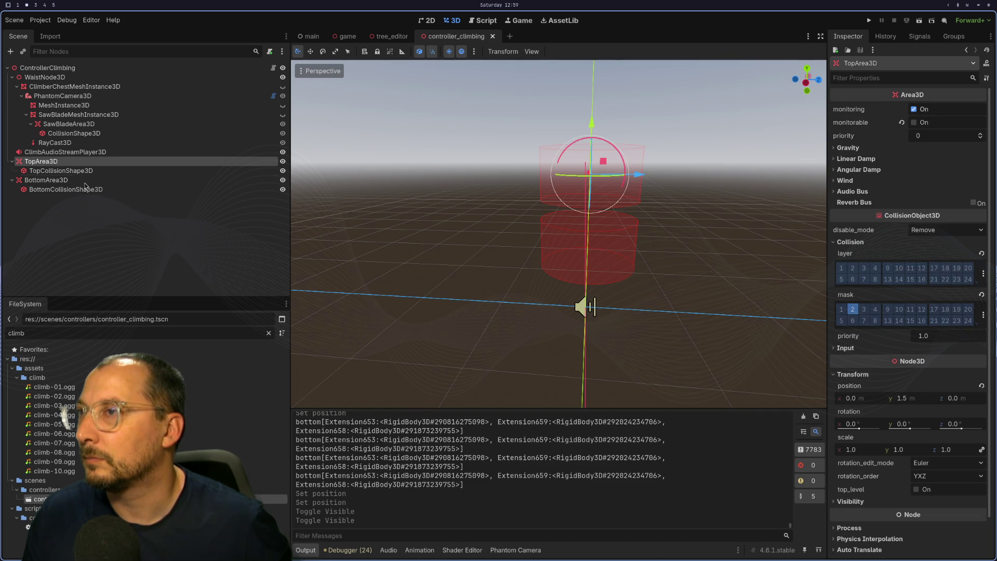
pyautogui.click(95, 182)
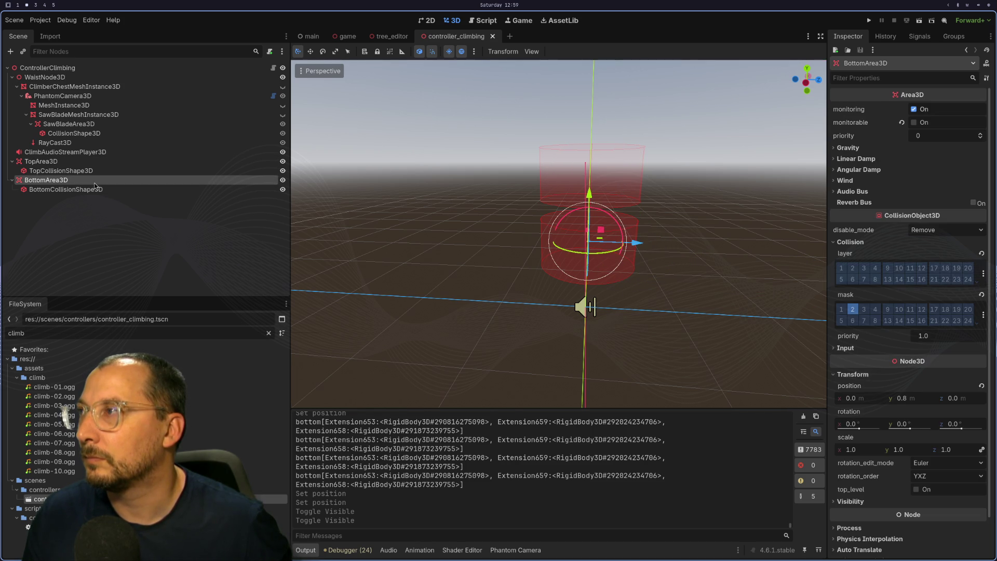
pyautogui.click(85, 68)
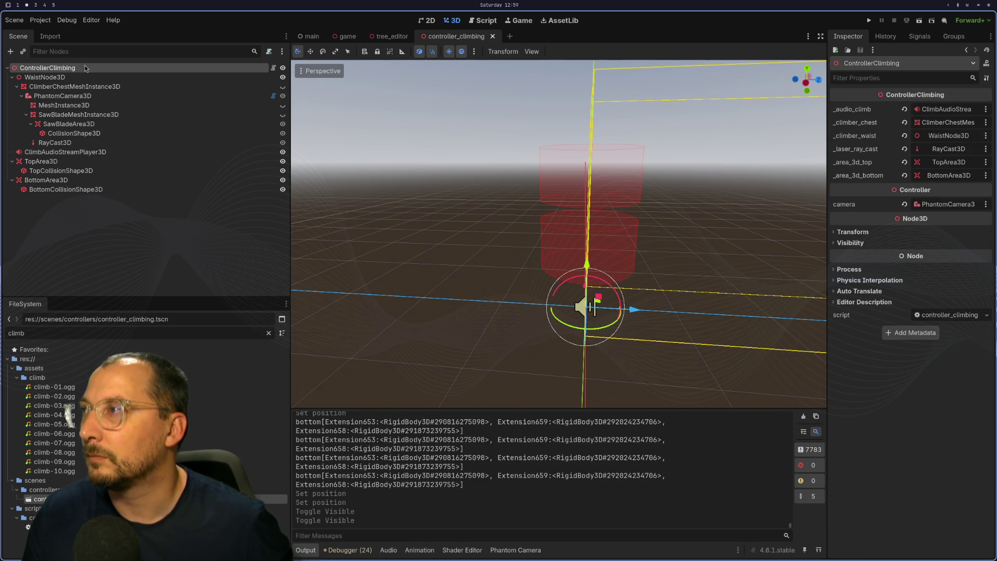
# Read _top_exited and _try_reparent in controller_climbing.gd, then return to the Area3D docs.
pyautogui.press('super+1')
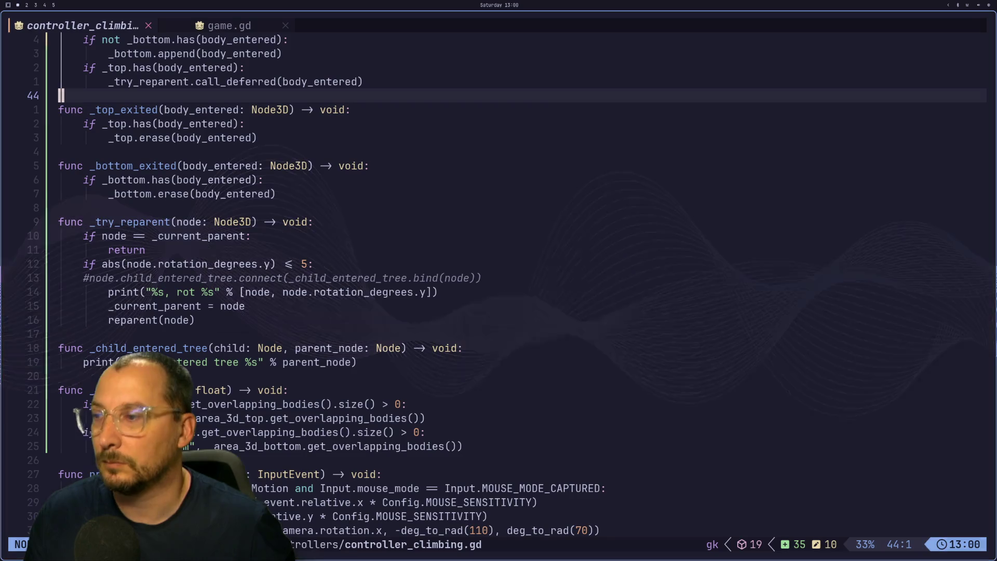
pyautogui.click(111, 109)
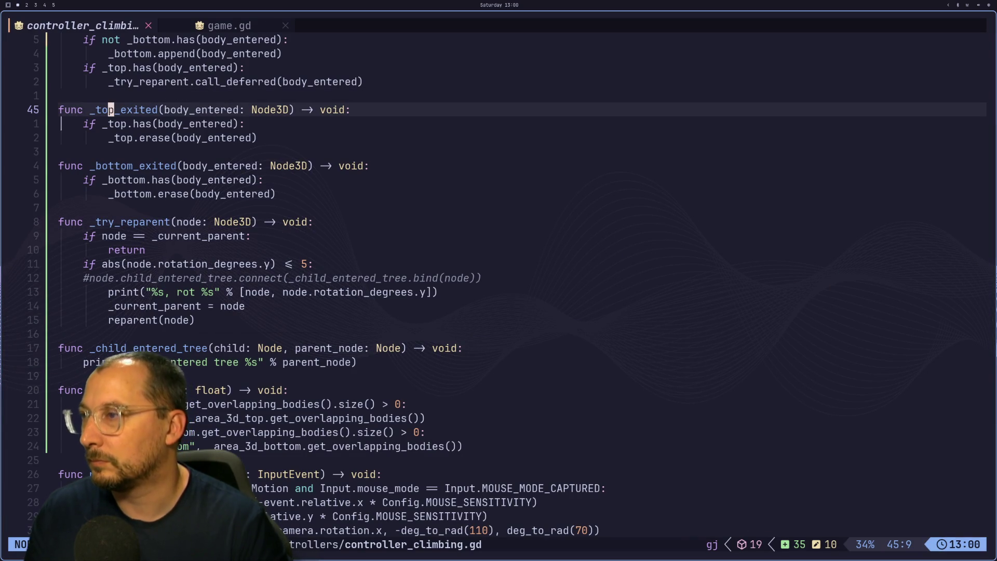
pyautogui.click(110, 306)
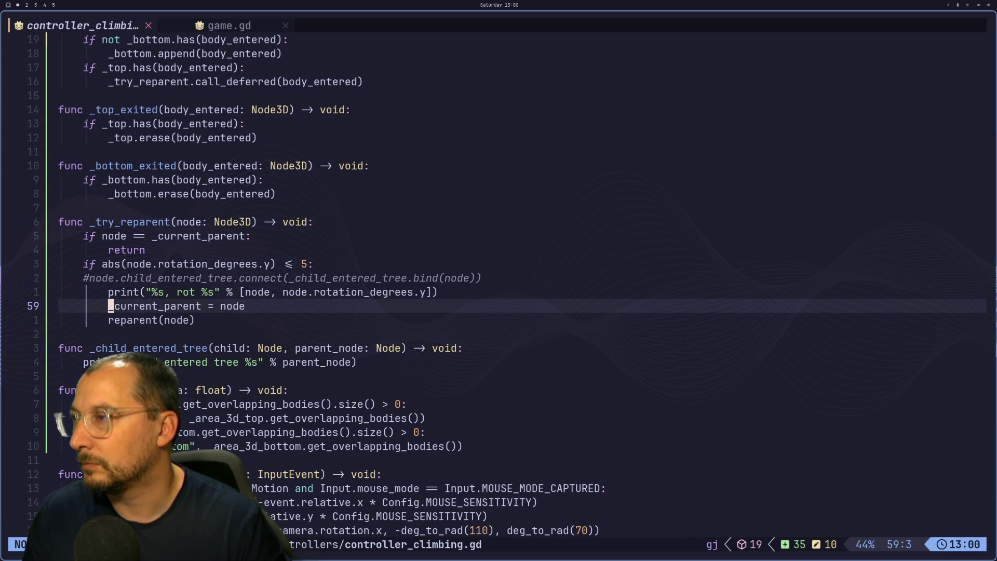
pyautogui.click(110, 361)
pyautogui.click(110, 474)
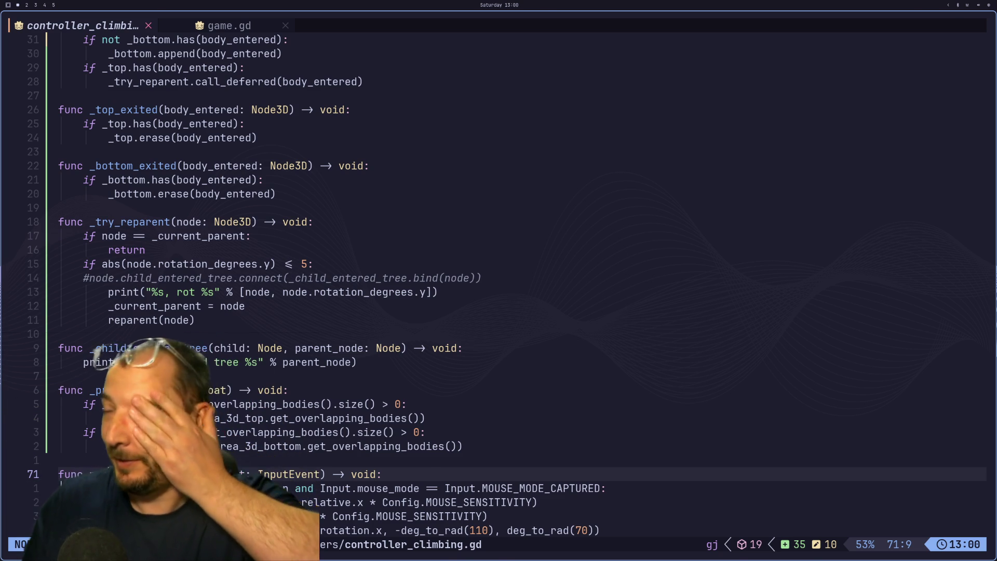
pyautogui.press('super+2')
pyautogui.press('super+3')
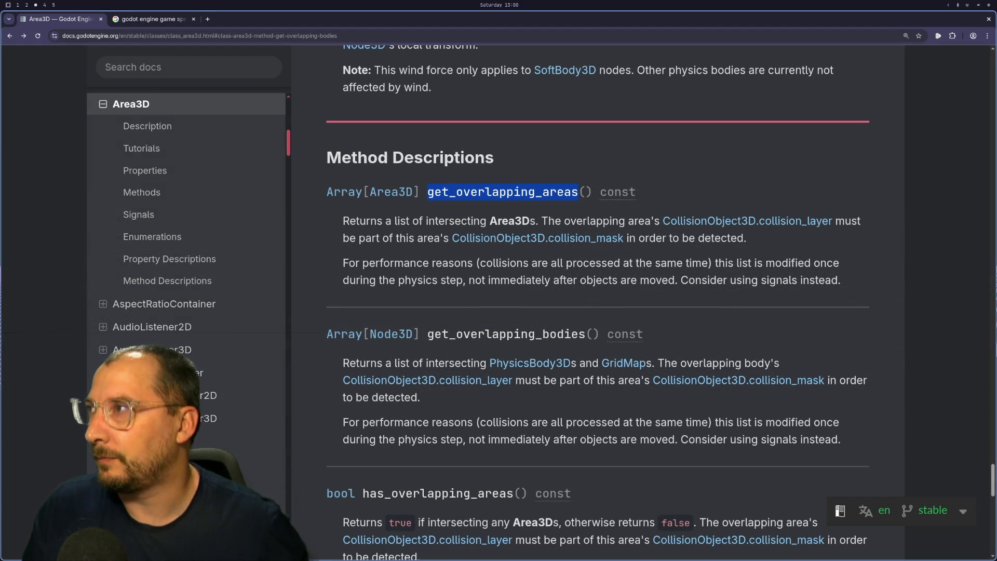
# Launch Obsidian from the launcher ('obs') and tile the Area3D docs browser beside Excalidraw.
pyautogui.press('super+d')
pyautogui.write('obs')
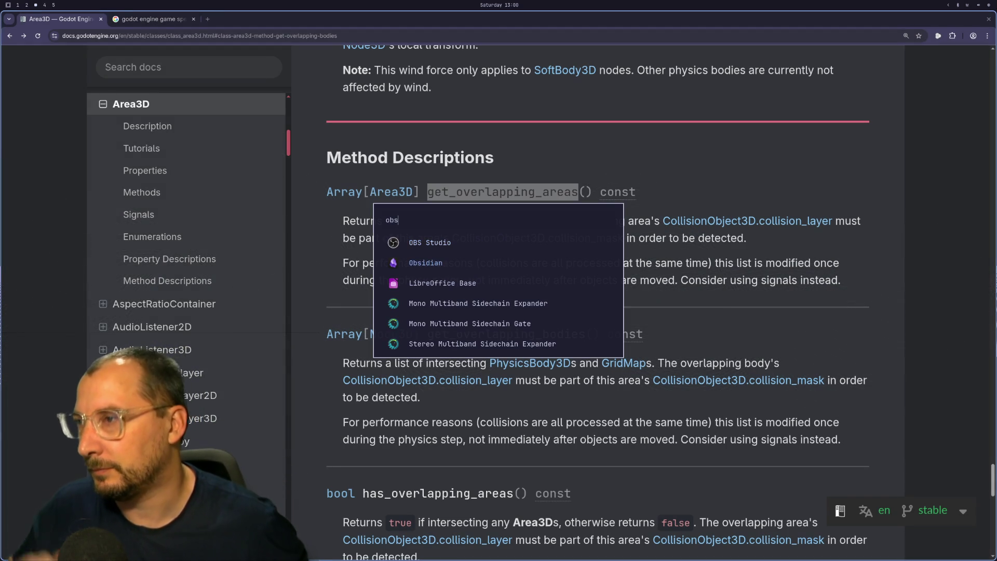
pyautogui.press('Return')
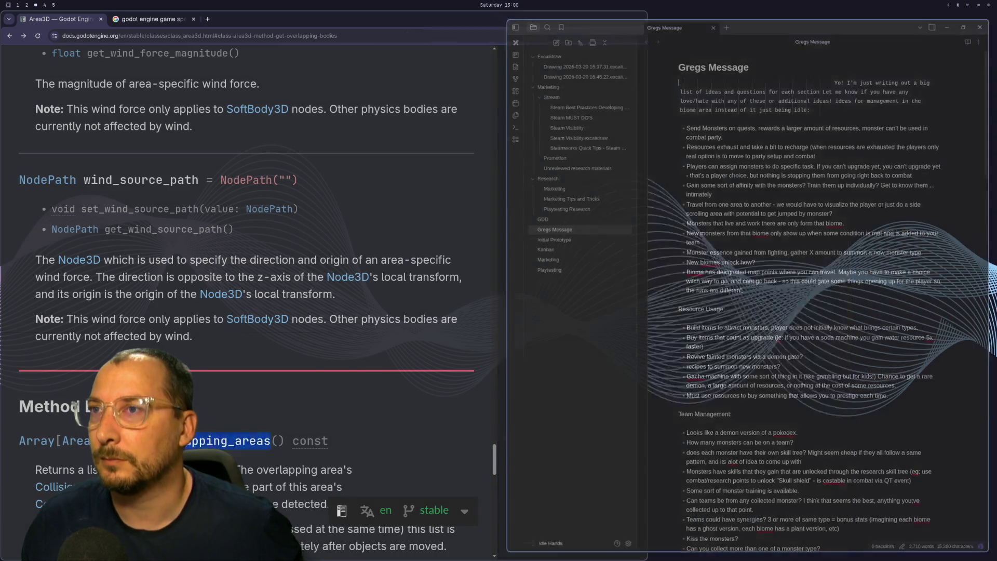
pyautogui.press('super+shift+4')
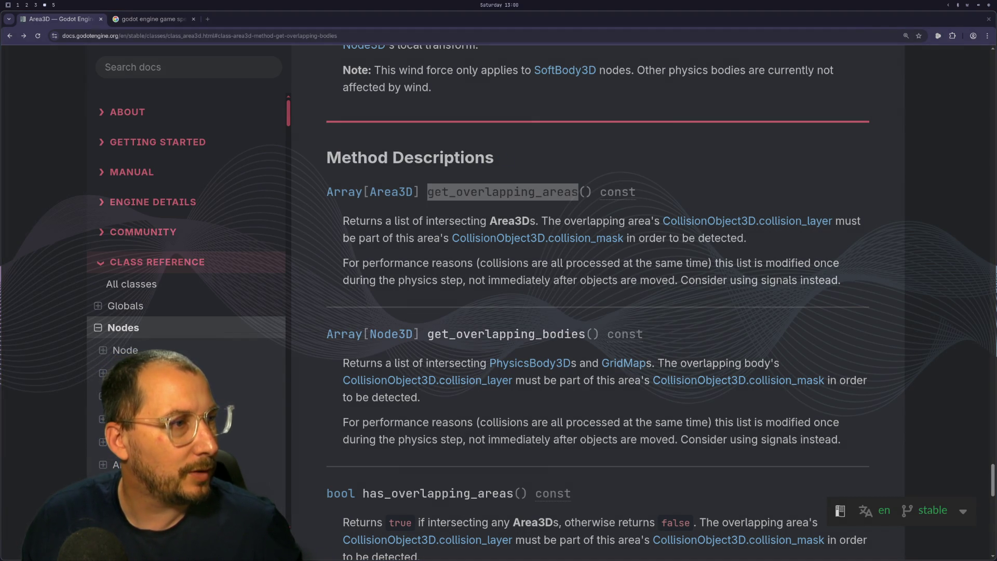
pyautogui.press('super+shift+3')
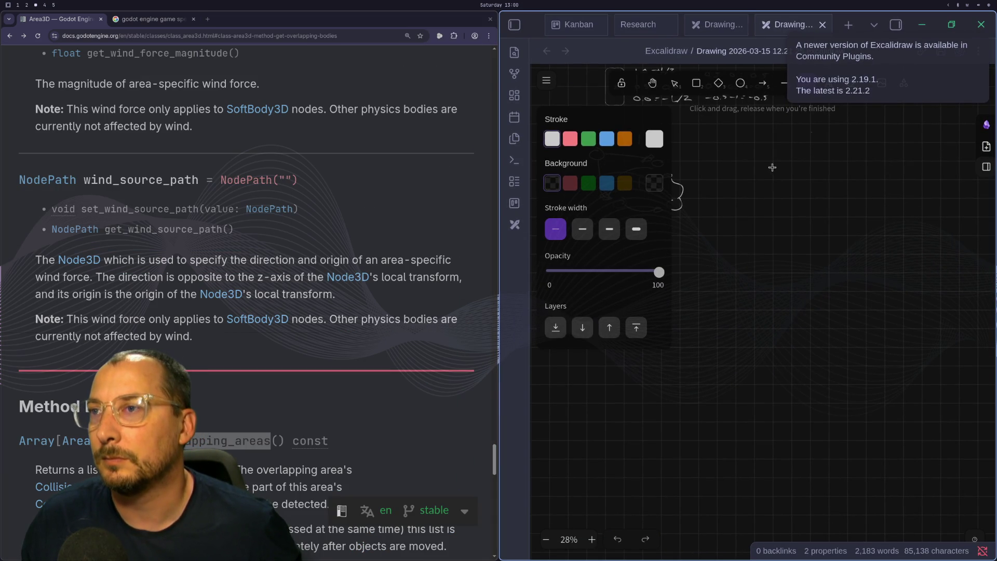
# Draw a tall rounded rectangle and move a small box up beside it.
pyautogui.press('v')
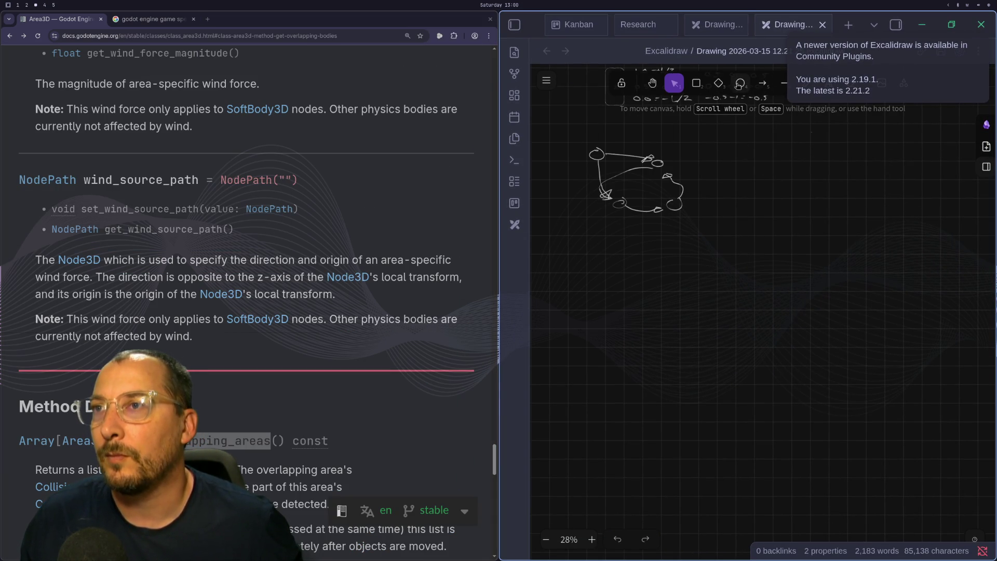
pyautogui.click(691, 84)
pyautogui.scroll(5, 775, 316)
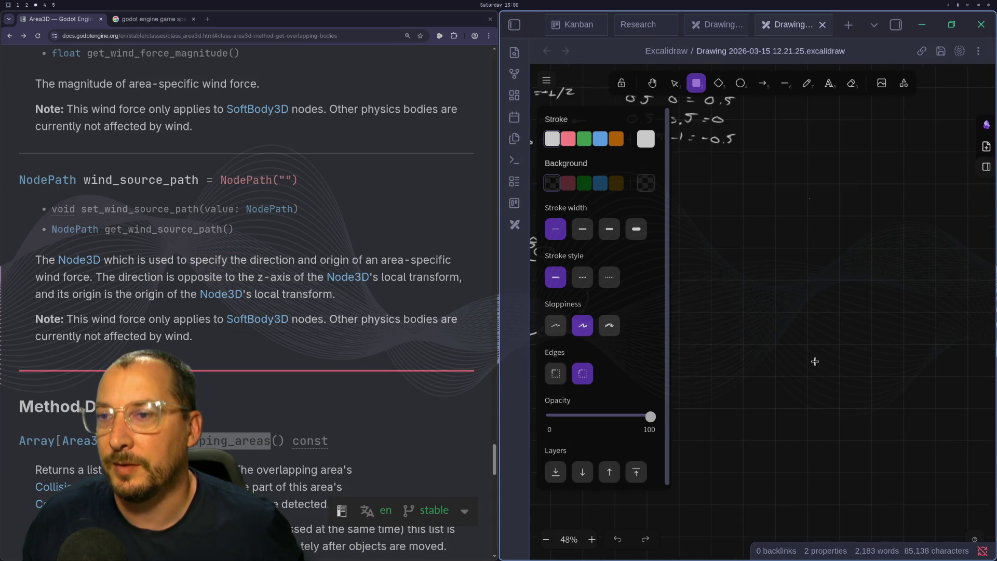
pyautogui.moveTo(754, 339)
pyautogui.mouseDown()
pyautogui.moveTo(810, 378)
pyautogui.moveTo(785, 384)
pyautogui.moveTo(804, 366)
pyautogui.moveTo(749, 356)
pyautogui.moveTo(735, 282)
pyautogui.moveTo(736, 311)
pyautogui.moveTo(735, 292)
pyautogui.mouseUp()
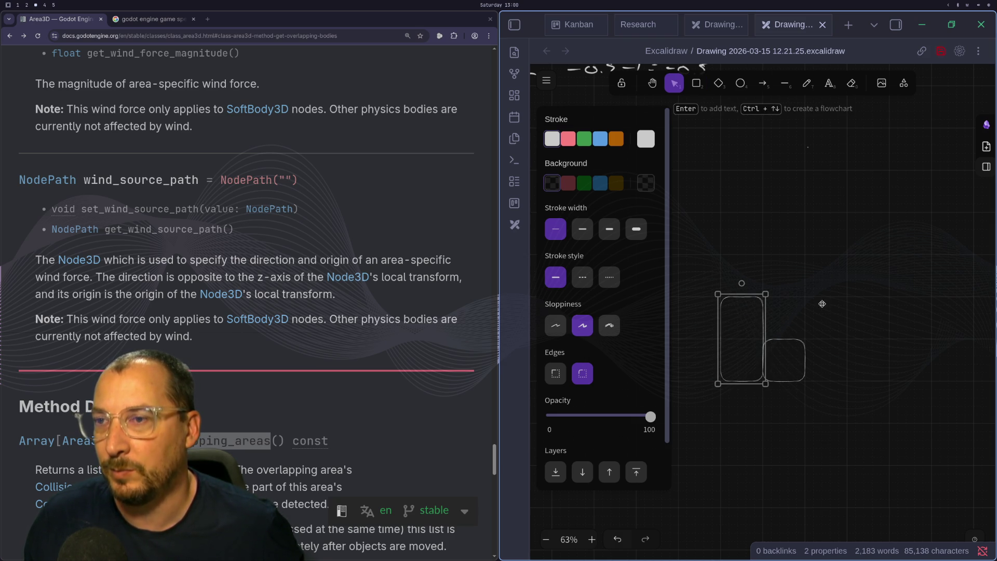
pyautogui.click(780, 356)
pyautogui.moveTo(780, 339); pyautogui.dragTo(782, 300)
# Draw two more small boxes, then select all the small boxes and move them above the tall rectangle.
pyautogui.click(722, 84)
pyautogui.click(700, 86)
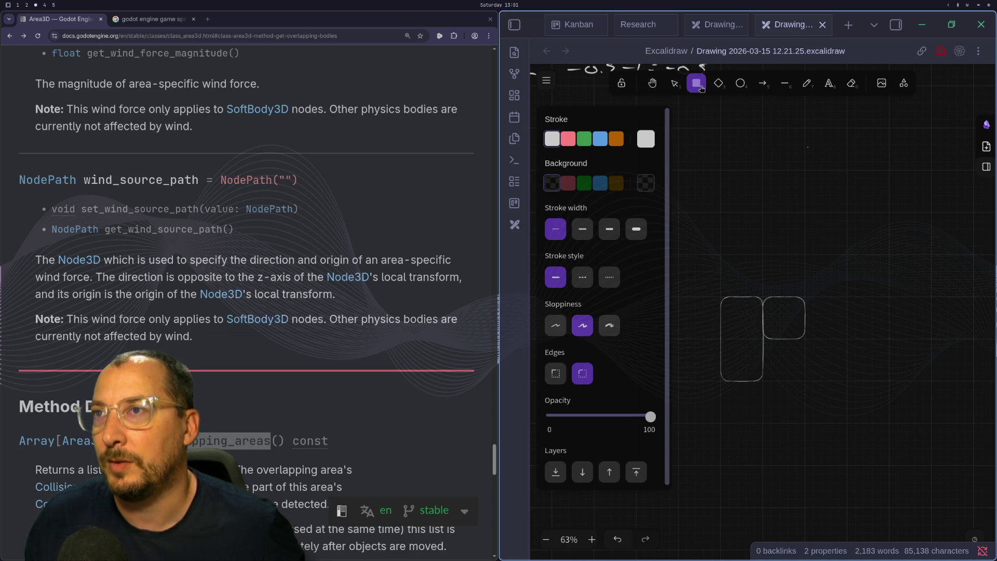
pyautogui.moveTo(753, 298); pyautogui.dragTo(771, 306)
pyautogui.press('r')
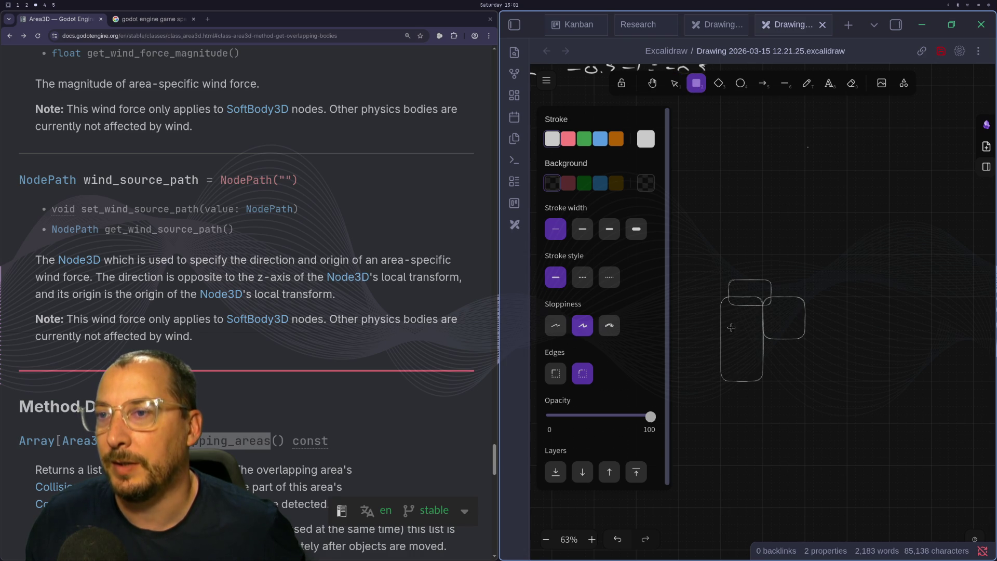
pyautogui.moveTo(729, 331); pyautogui.dragTo(771, 356)
pyautogui.click(779, 323)
pyautogui.moveTo(818, 249)
pyautogui.mouseDown()
pyautogui.moveTo(748, 389)
pyautogui.moveTo(725, 384)
pyautogui.mouseUp()
pyautogui.moveTo(751, 330)
pyautogui.mouseDown()
pyautogui.moveTo(783, 325)
pyautogui.moveTo(785, 263)
pyautogui.mouseUp()
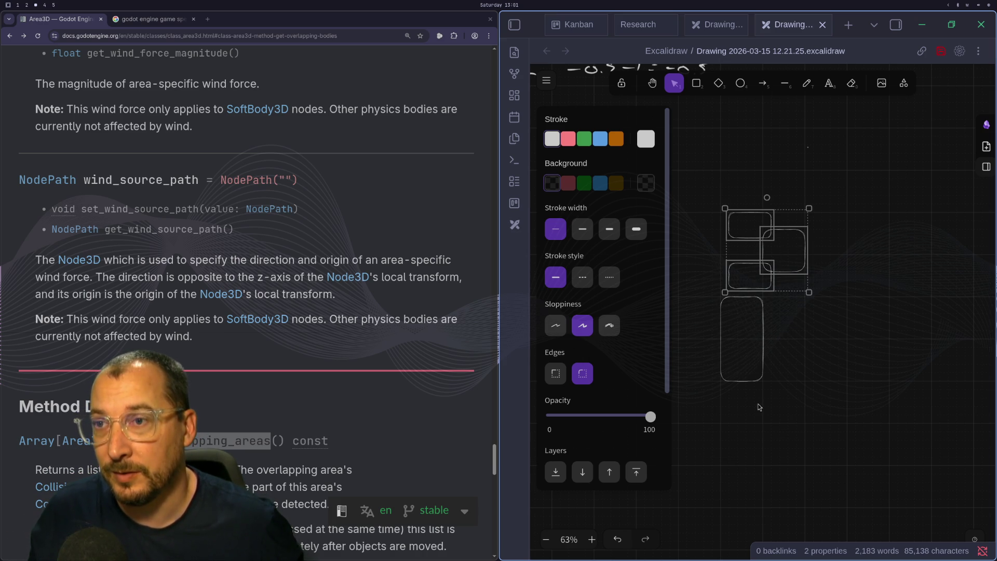
# Draw a tall rectangle lined up against the small boxes and add a freehand column.
pyautogui.click(764, 85)
pyautogui.click(696, 83)
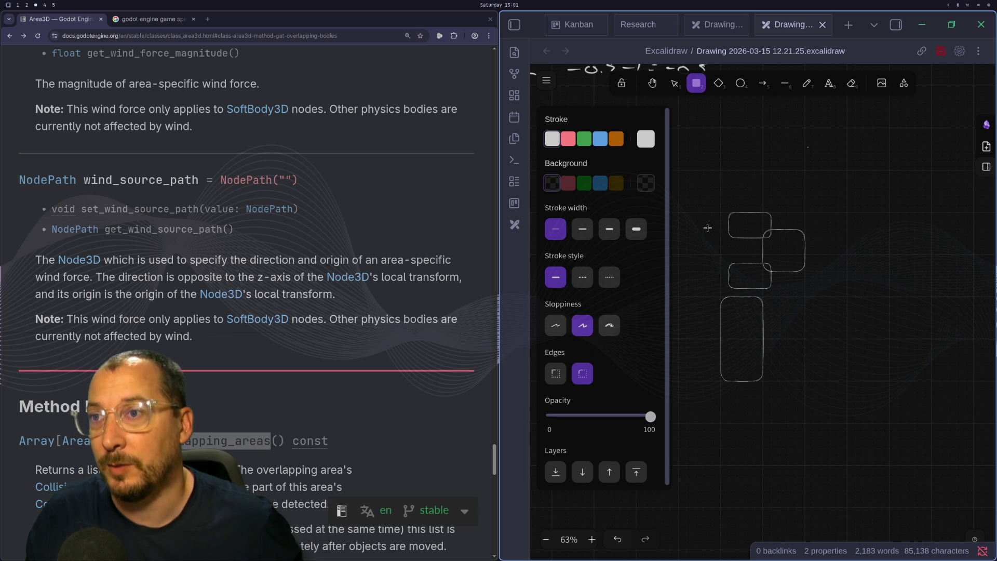
pyautogui.moveTo(711, 211)
pyautogui.mouseDown()
pyautogui.moveTo(761, 308)
pyautogui.moveTo(757, 300)
pyautogui.mouseUp()
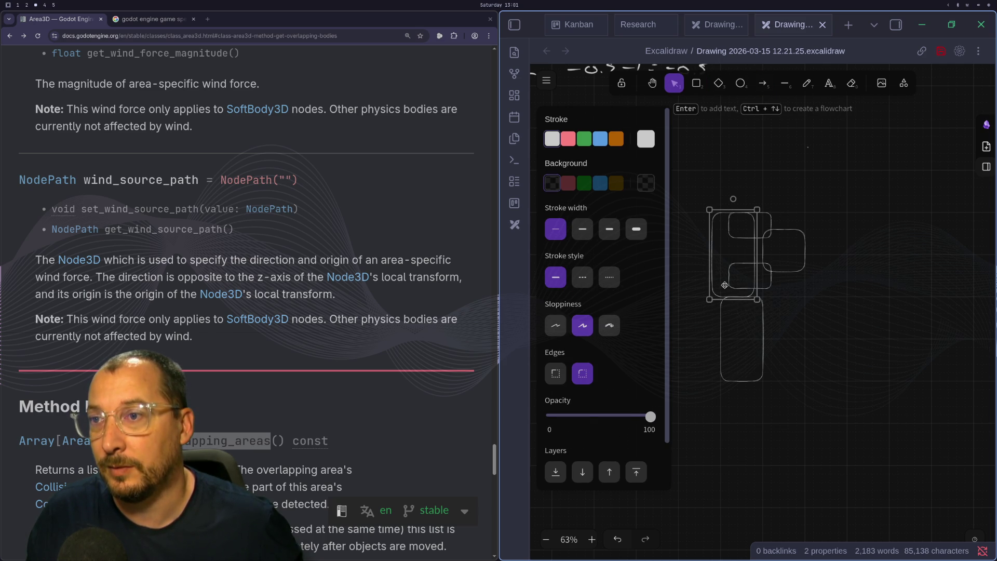
pyautogui.moveTo(714, 273)
pyautogui.mouseDown()
pyautogui.moveTo(736, 255)
pyautogui.moveTo(727, 256)
pyautogui.mouseUp()
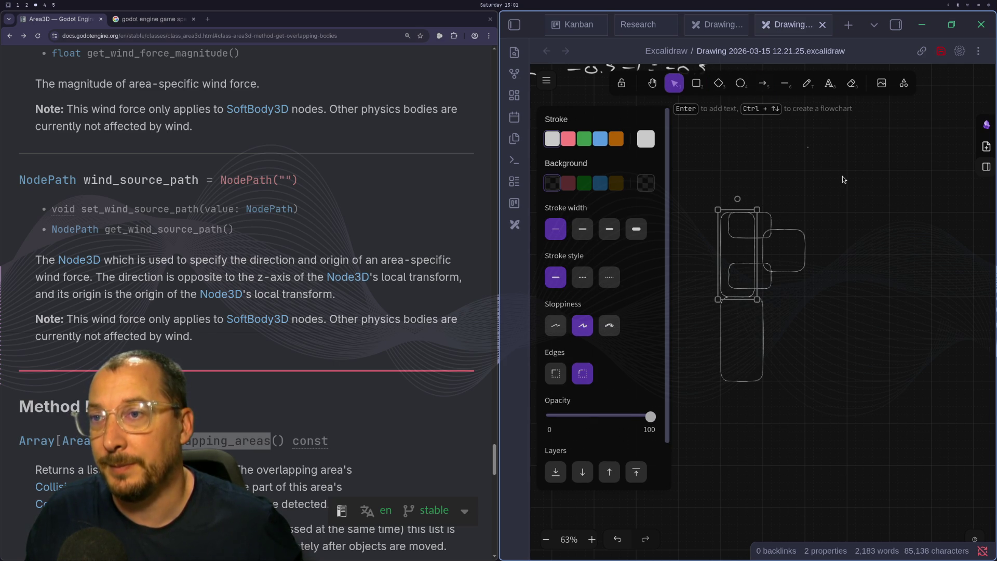
pyautogui.click(806, 83)
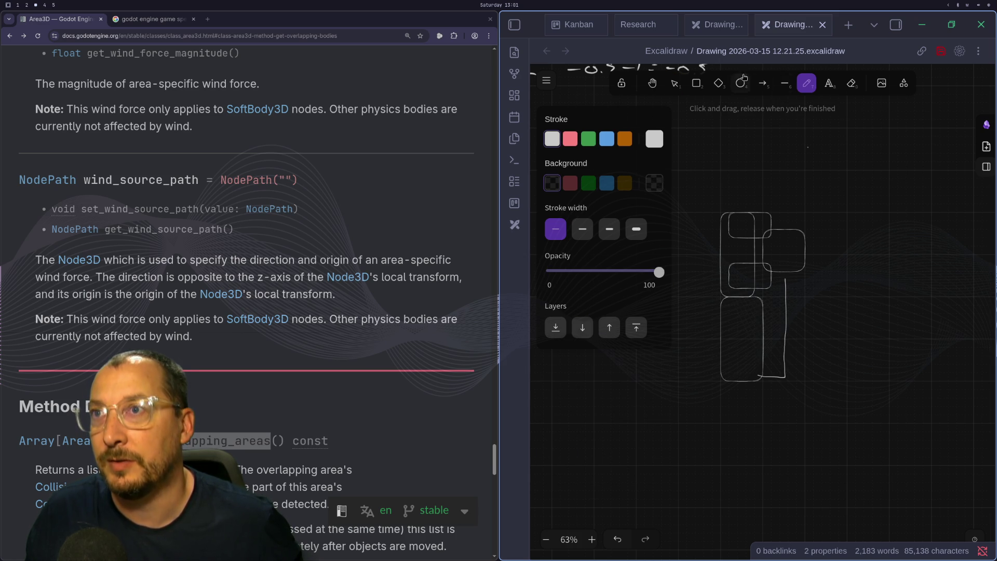
# Select the boxes and column, try moving them higher, then undo back to the stacked cluster.
pyautogui.click(675, 83)
pyautogui.moveTo(876, 186)
pyautogui.mouseDown()
pyautogui.moveTo(763, 350)
pyautogui.moveTo(750, 395)
pyautogui.moveTo(726, 384)
pyautogui.mouseUp()
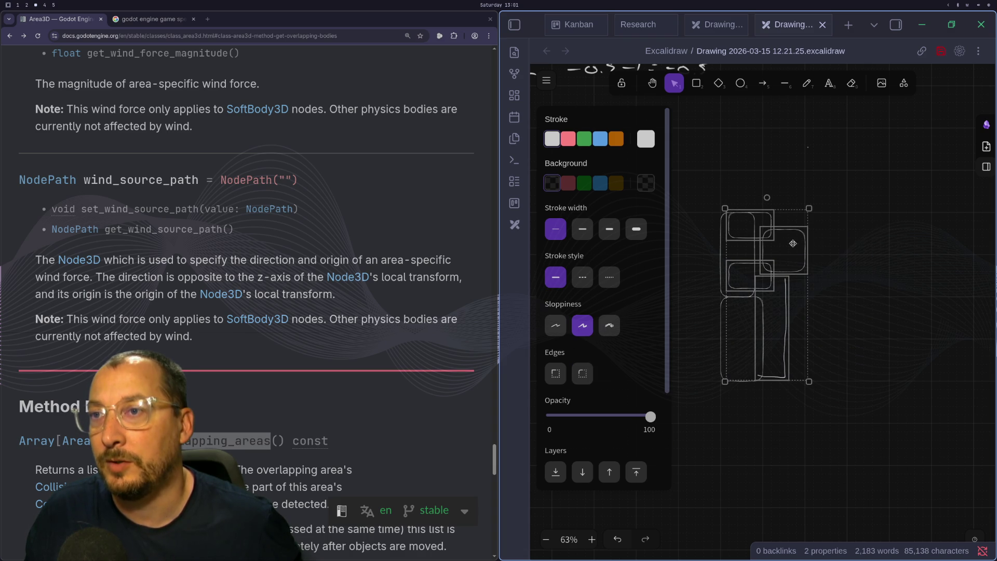
pyautogui.moveTo(793, 244)
pyautogui.mouseDown()
pyautogui.moveTo(790, 117)
pyautogui.moveTo(790, 166)
pyautogui.moveTo(785, 159)
pyautogui.mouseUp()
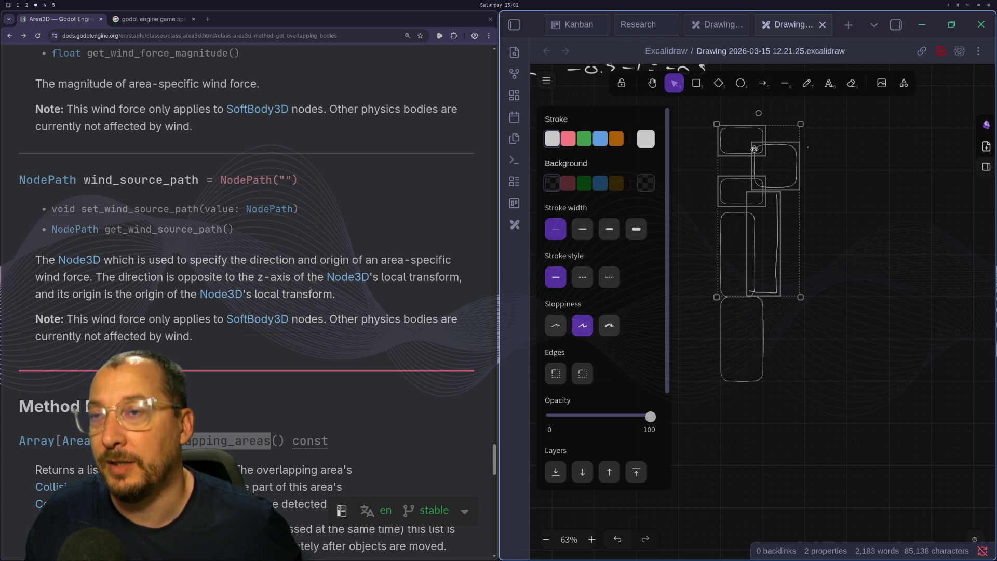
pyautogui.moveTo(873, 243); pyautogui.dragTo(878, 476)
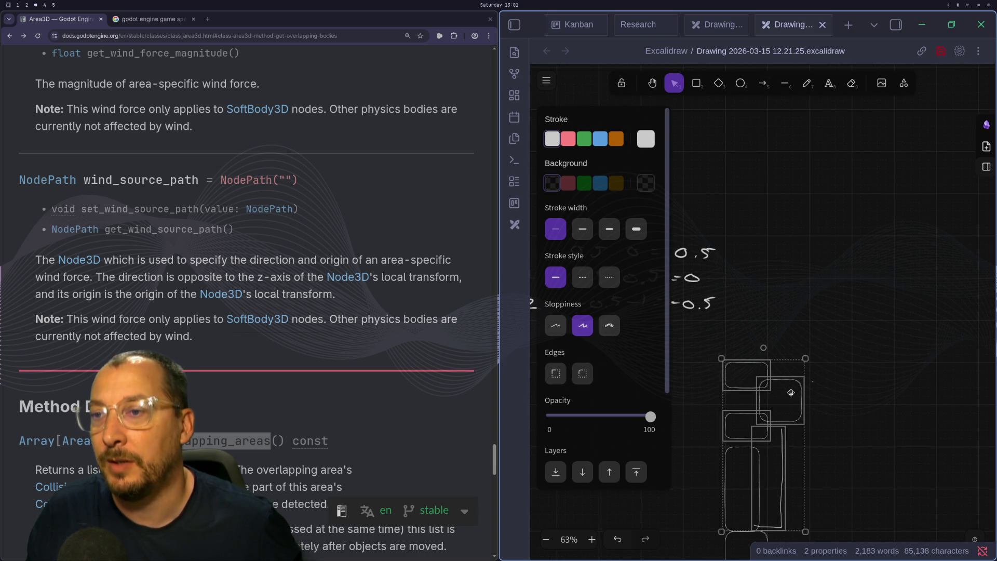
pyautogui.moveTo(791, 392); pyautogui.dragTo(820, 83)
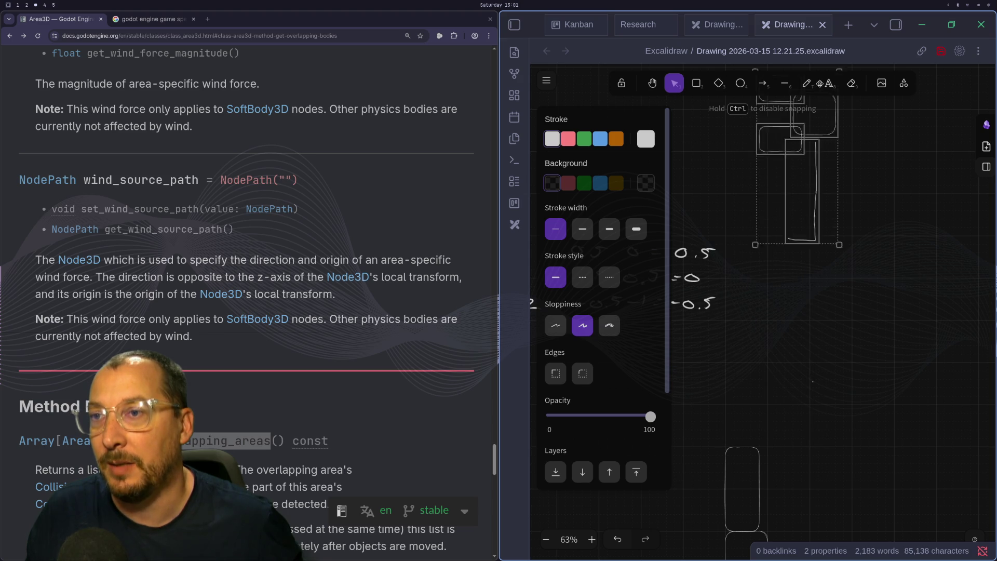
pyautogui.hotkey('ctrl', 'z')
pyautogui.scroll(-3, 823, 285)
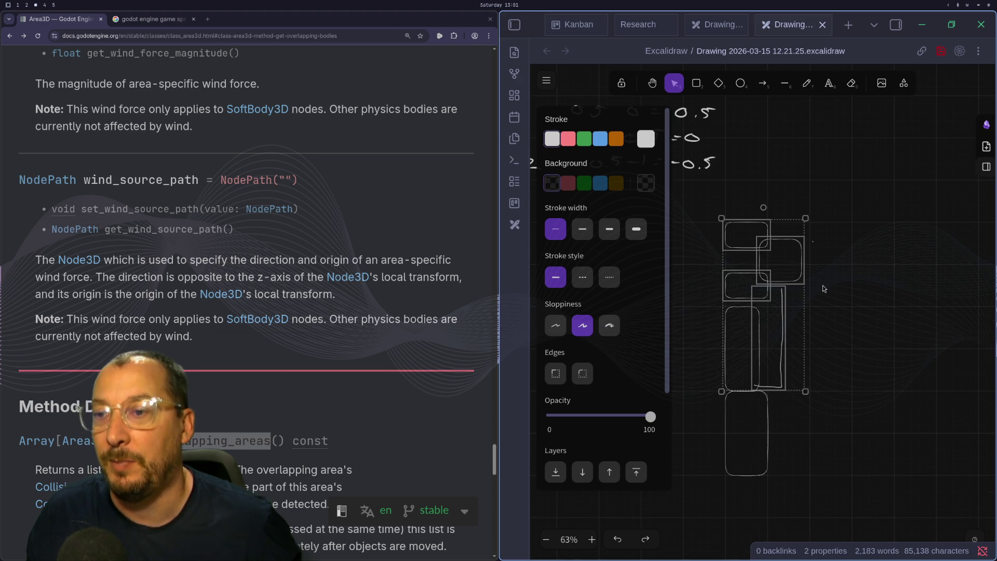
pyautogui.hotkey('ctrl', 'z')
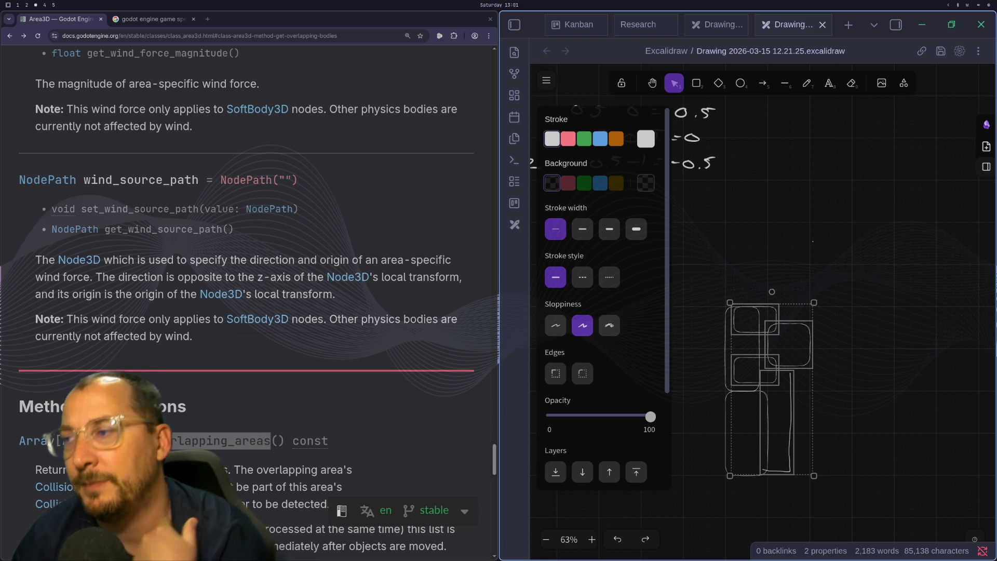
pyautogui.press('super+1')
pyautogui.press('super+2')
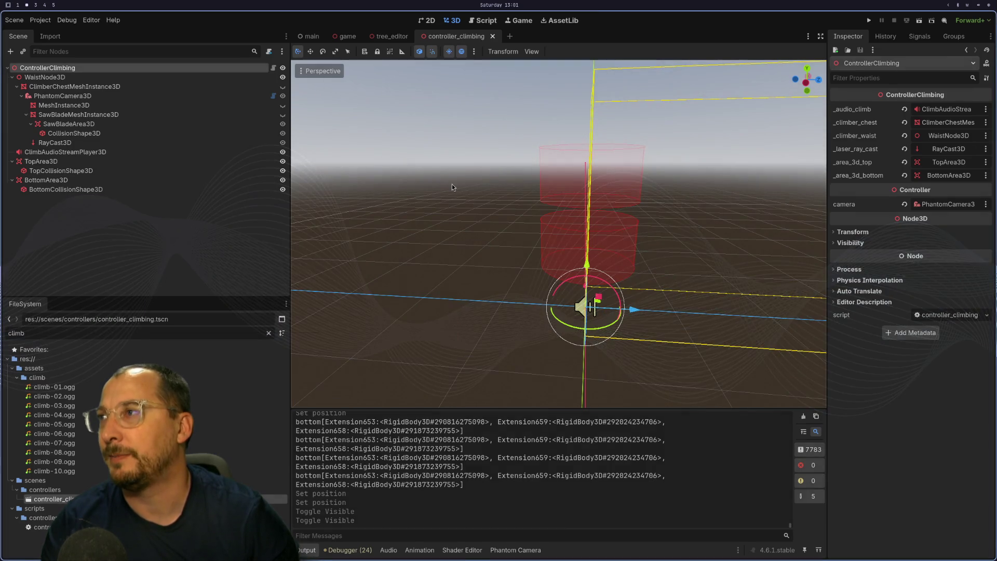
pyautogui.press('super+3')
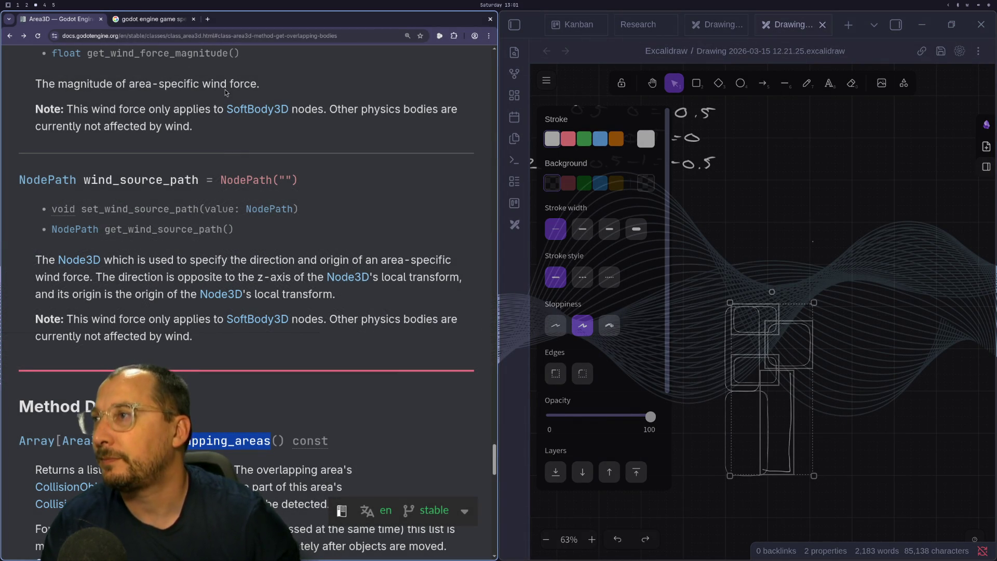
# Search the docs for 'node', open the Node class reference, and go to its reparent method.
pyautogui.scroll(6, 477, 427)
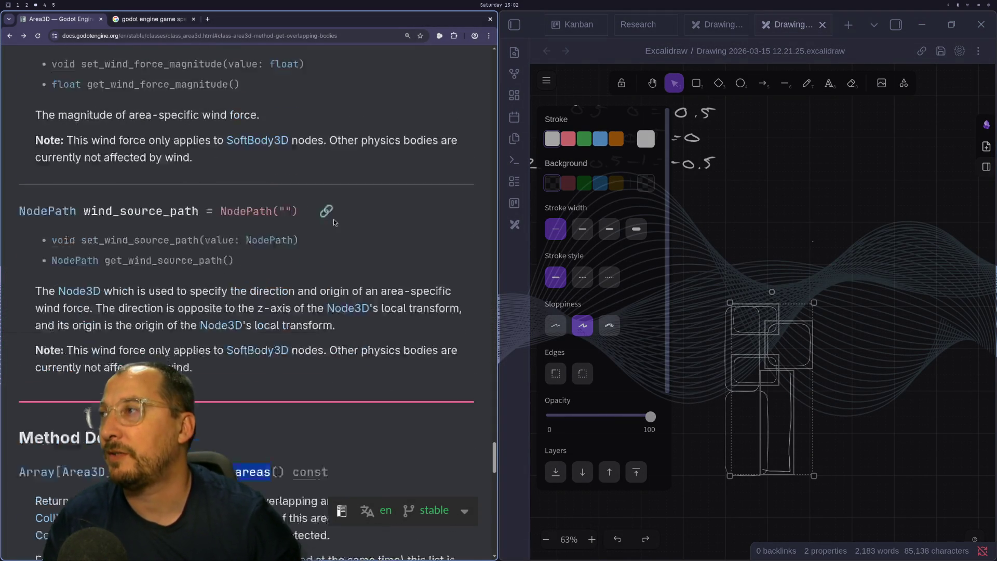
pyautogui.scroll(20, 477, 426)
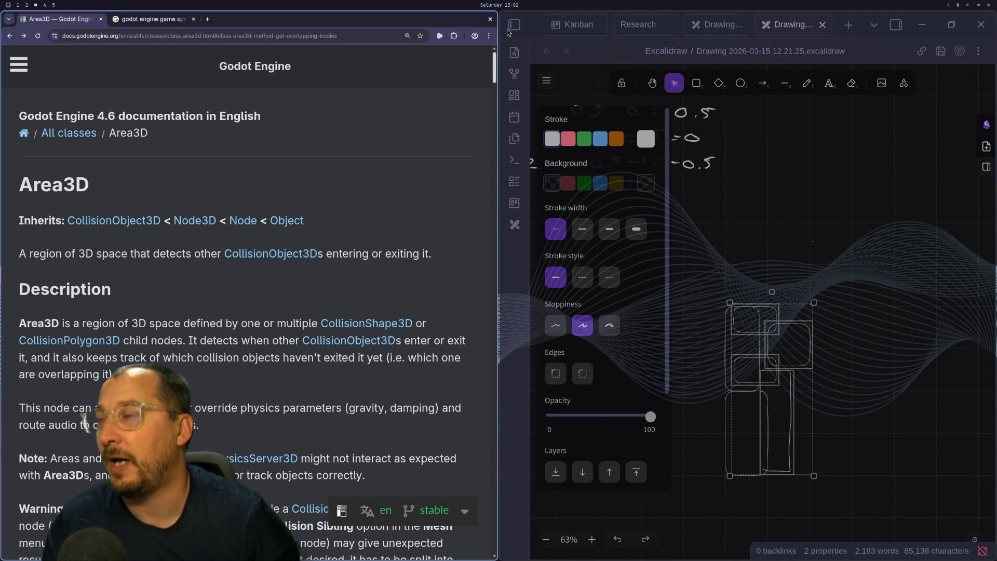
pyautogui.click(18, 67)
pyautogui.click(52, 124)
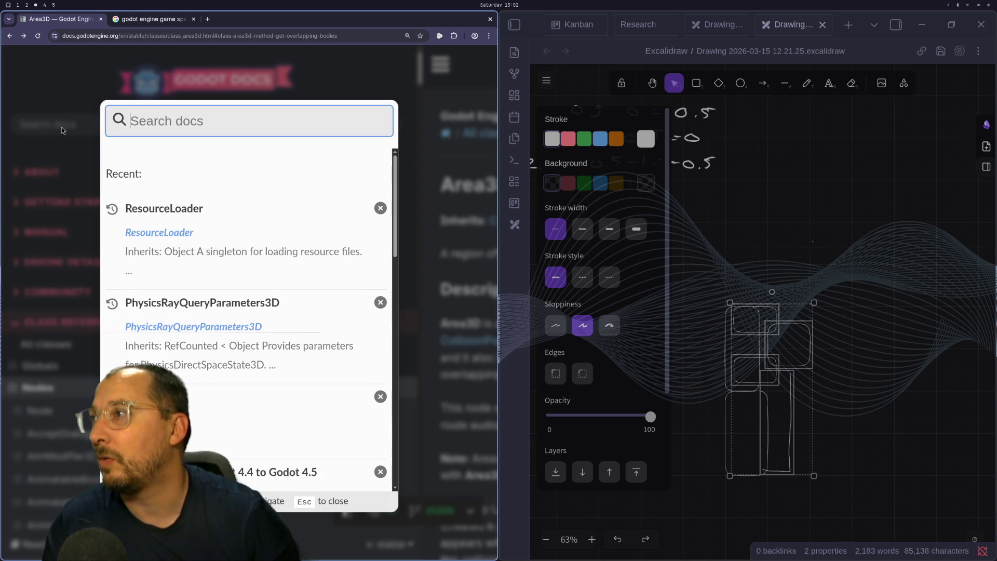
pyautogui.write('node')
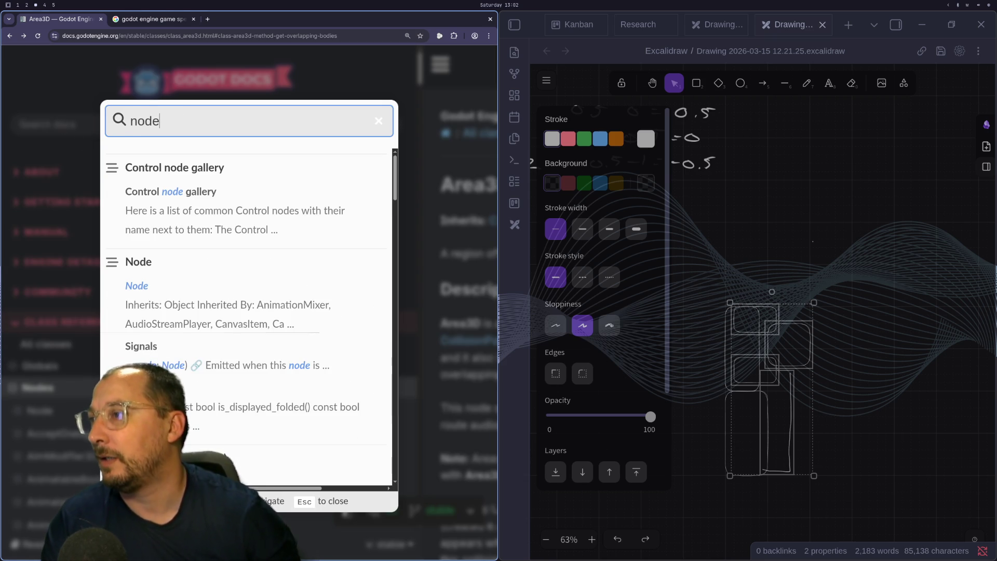
pyautogui.click(145, 291)
pyautogui.press('F11')
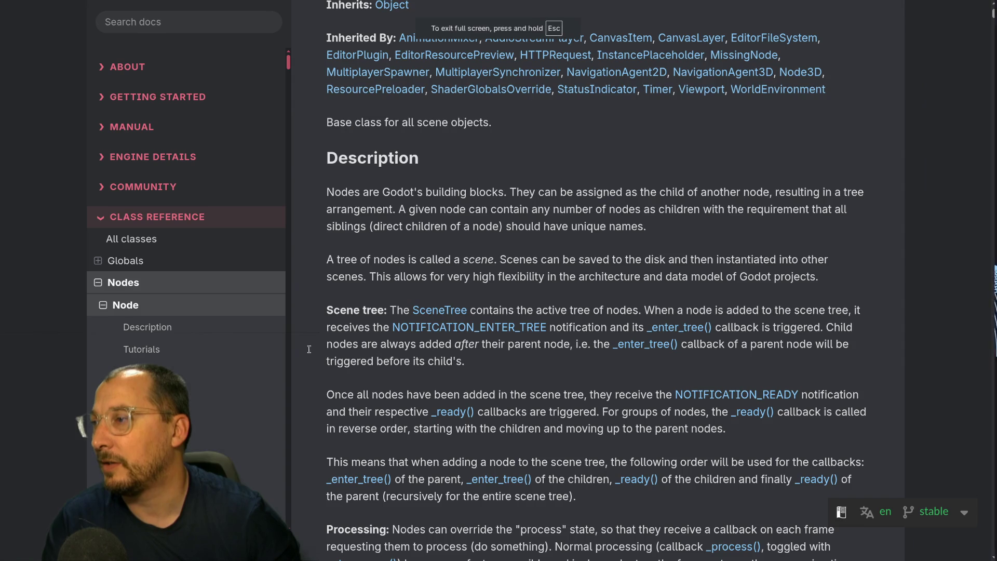
pyautogui.scroll(-10, 553, 392)
pyautogui.scroll(-20, 554, 392)
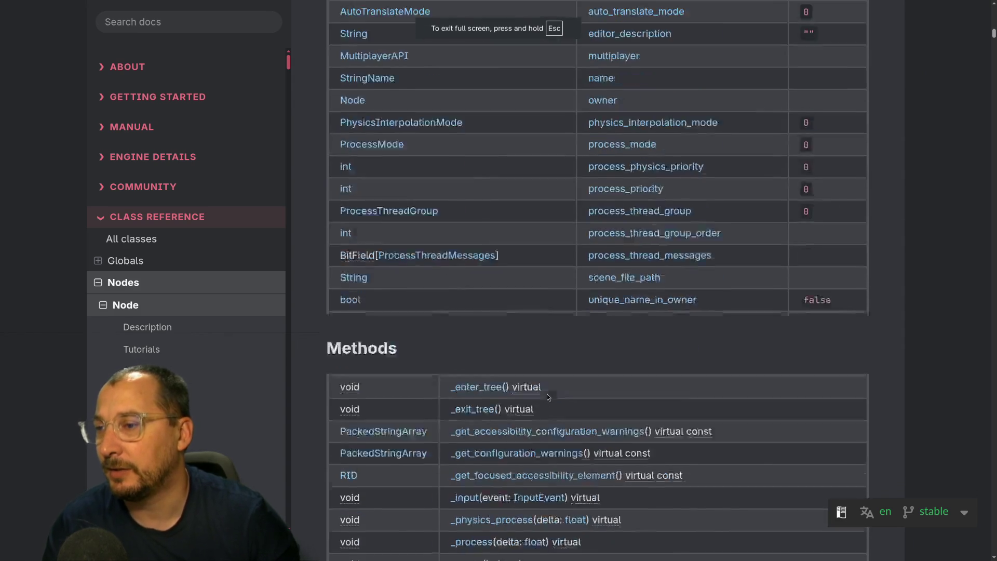
pyautogui.scroll(-20, 516, 379)
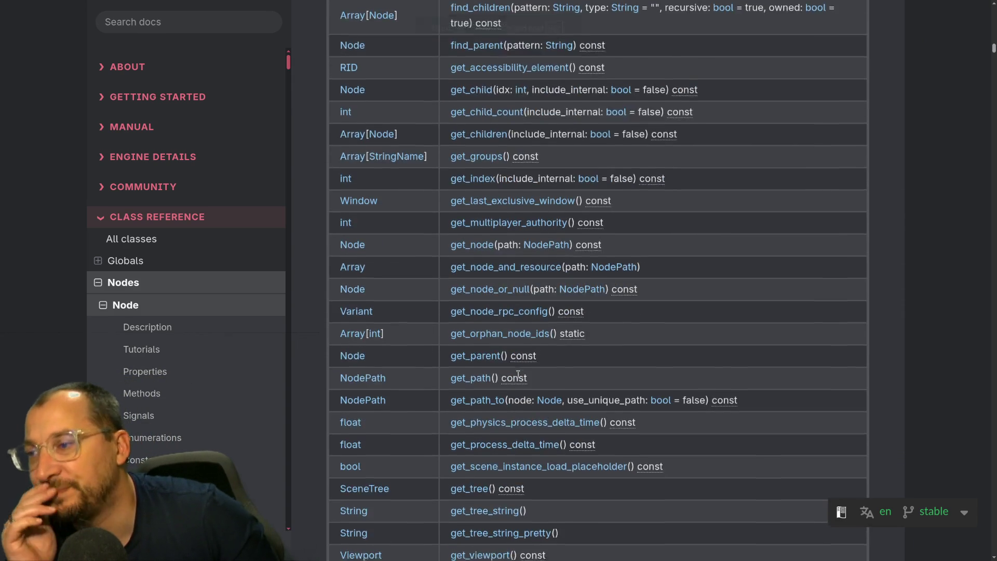
pyautogui.scroll(-8, 518, 375)
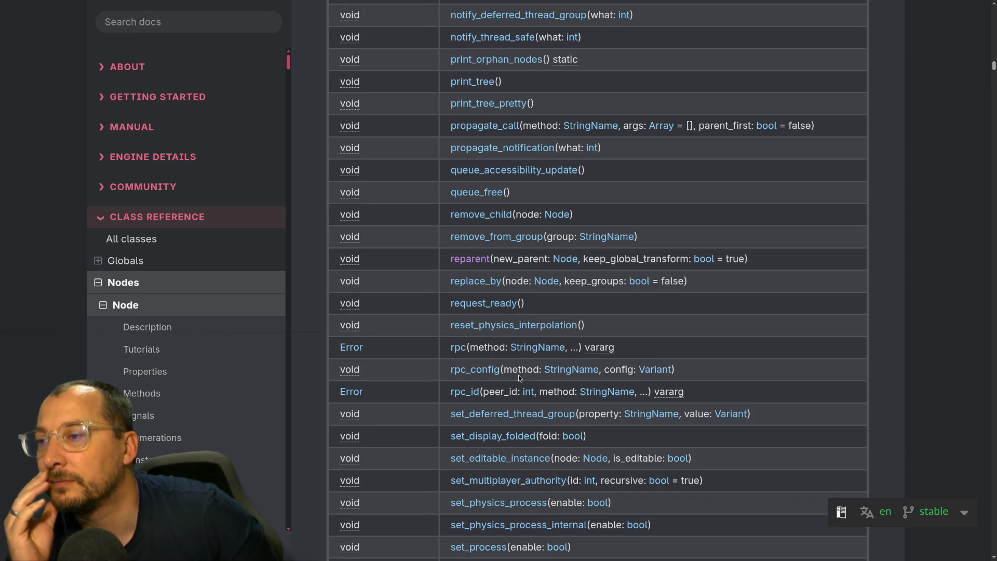
pyautogui.click(468, 259)
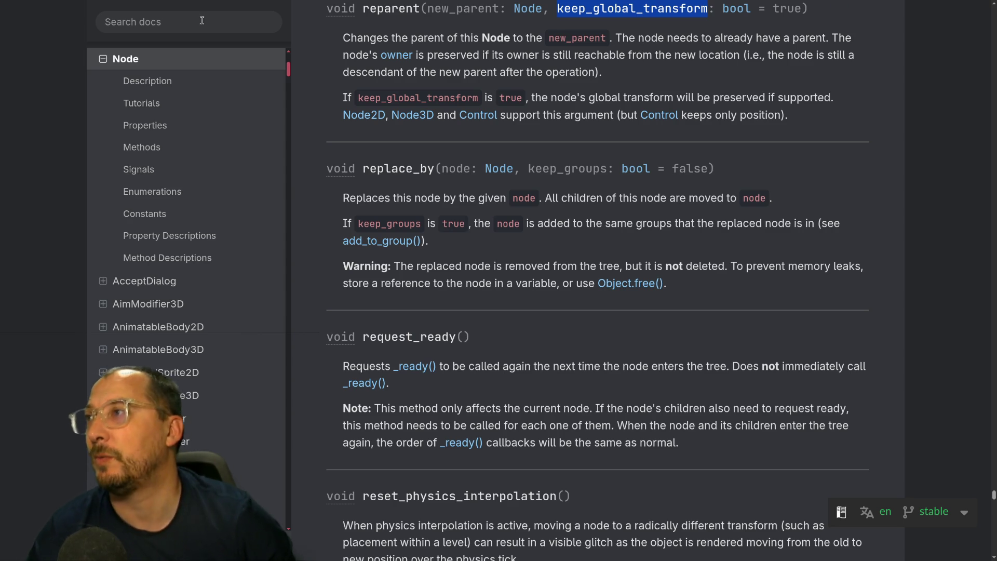
# Search the docs for 'Rigidbody', then return to controller_climbing.gd in Neovim.
pyautogui.press('/')
pyautogui.write('Rigidbody')
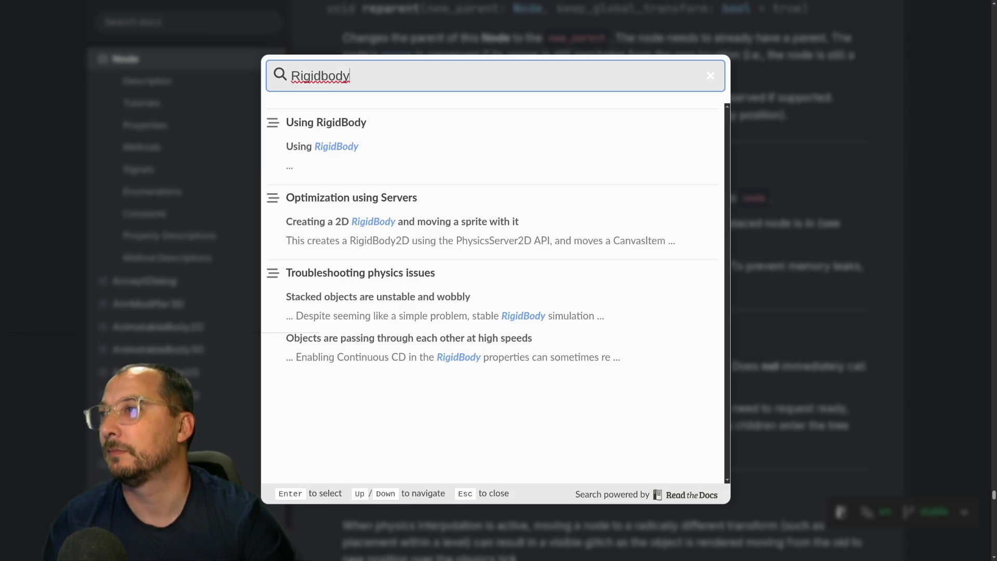
pyautogui.hotkey('alt', 'Tab')
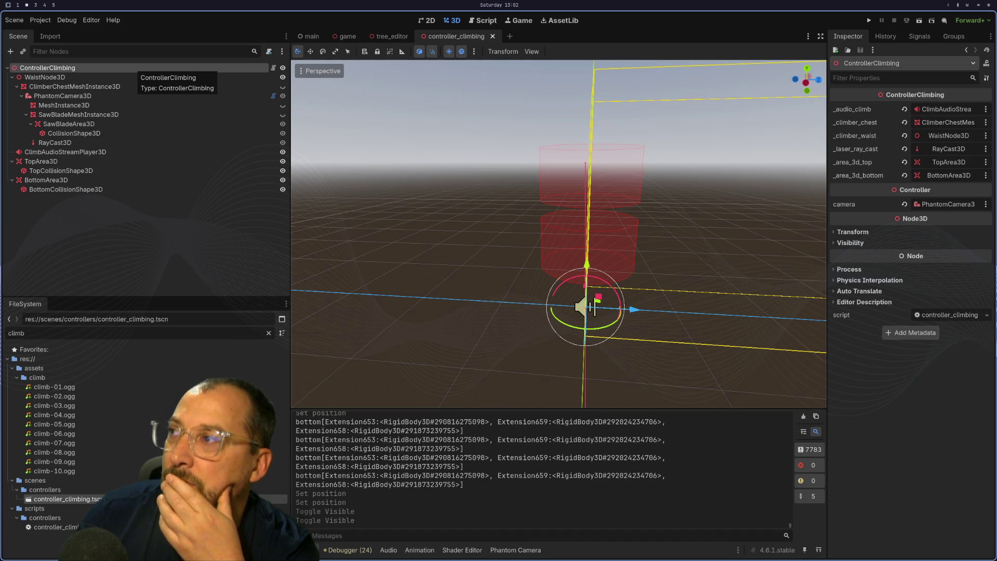
pyautogui.press('super+1')
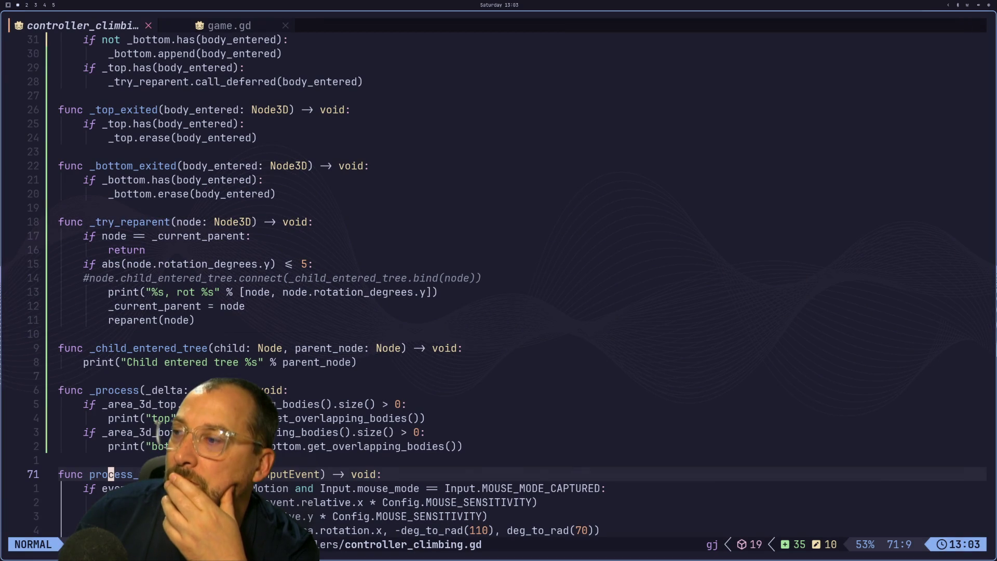
pyautogui.press('super+2')
pyautogui.press('super+3')
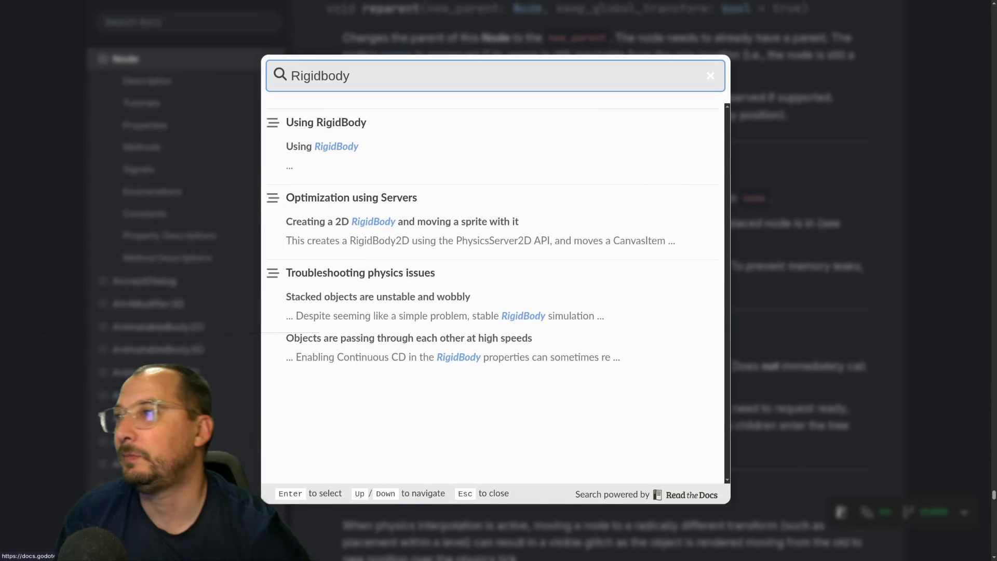
pyautogui.press('super+4')
pyautogui.press('super+1')
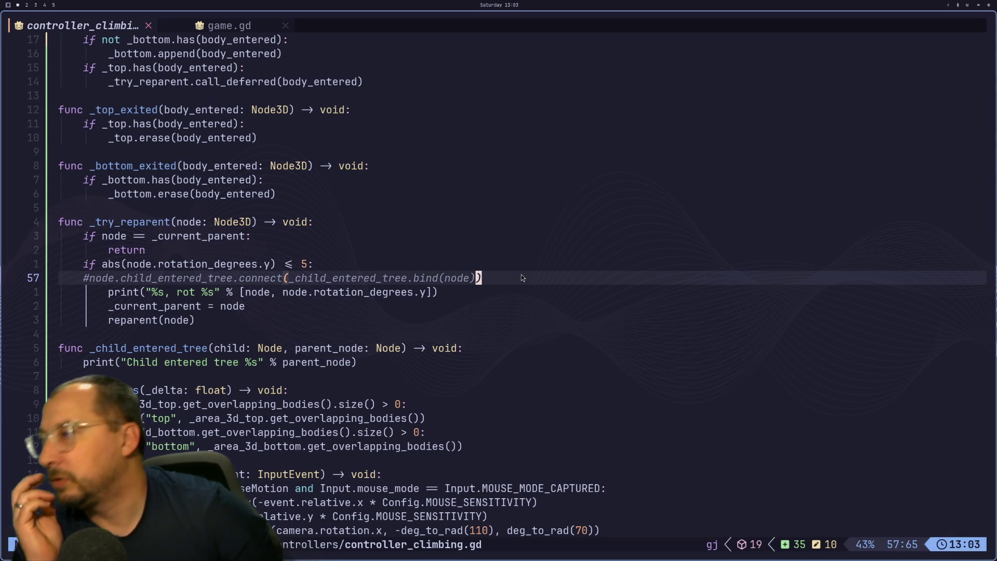
# On line 58, replace node.rotation_degrees.y with position, global_position in the debug print.
pyautogui.scroll(1, 621, 283)
pyautogui.scroll(6, 626, 291)
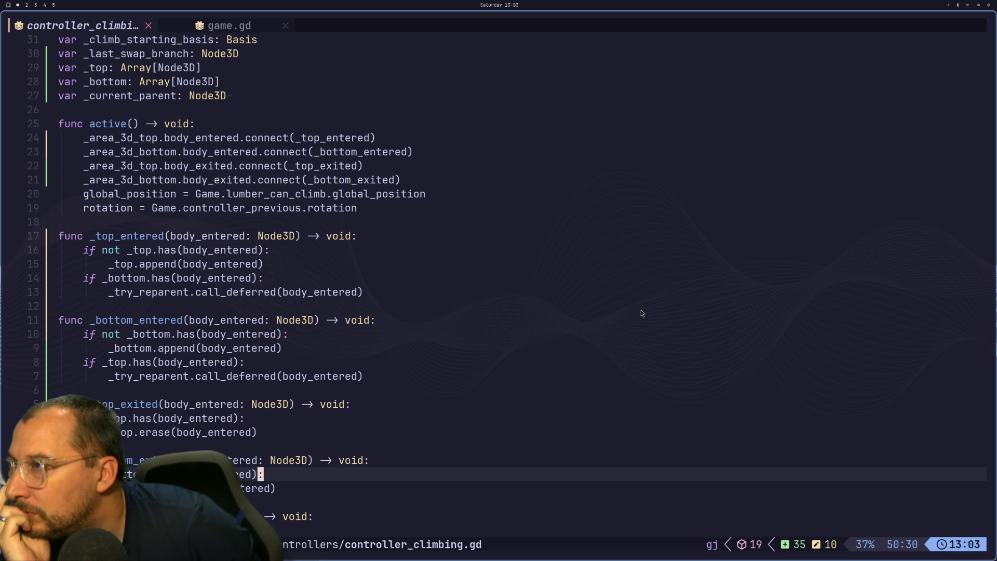
pyautogui.scroll(-1, 642, 313)
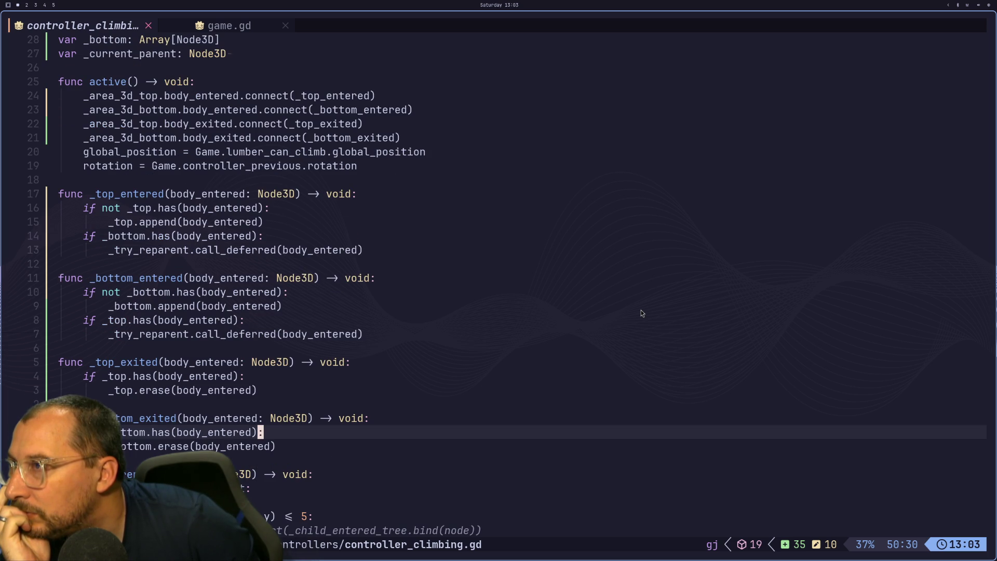
pyautogui.scroll(-1, 643, 313)
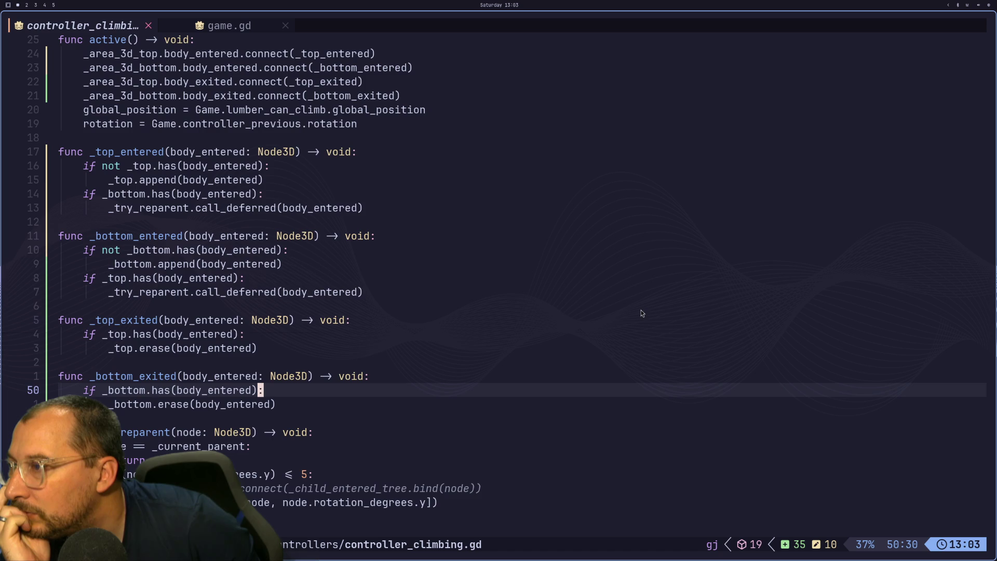
pyautogui.scroll(-2, 645, 311)
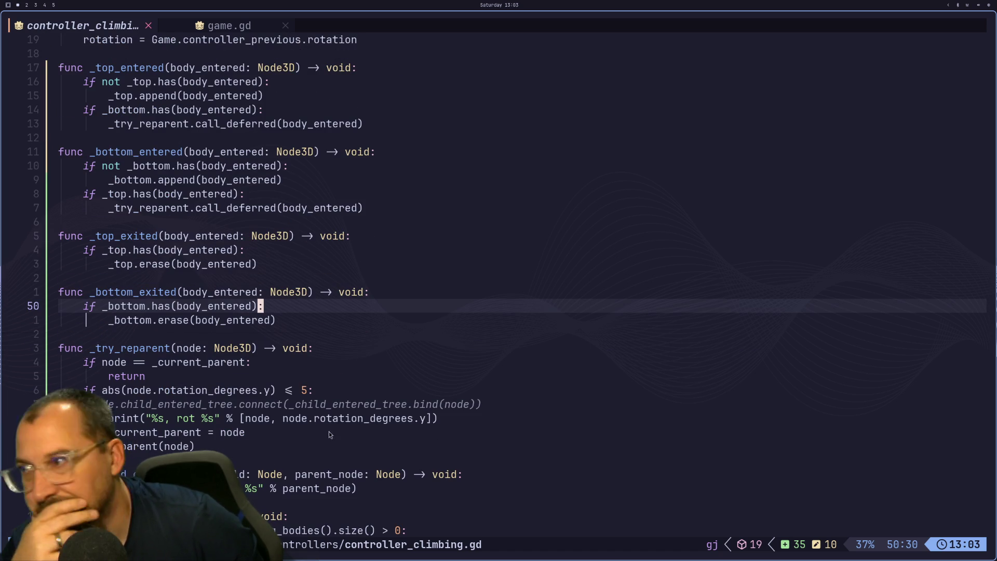
pyautogui.click(374, 418)
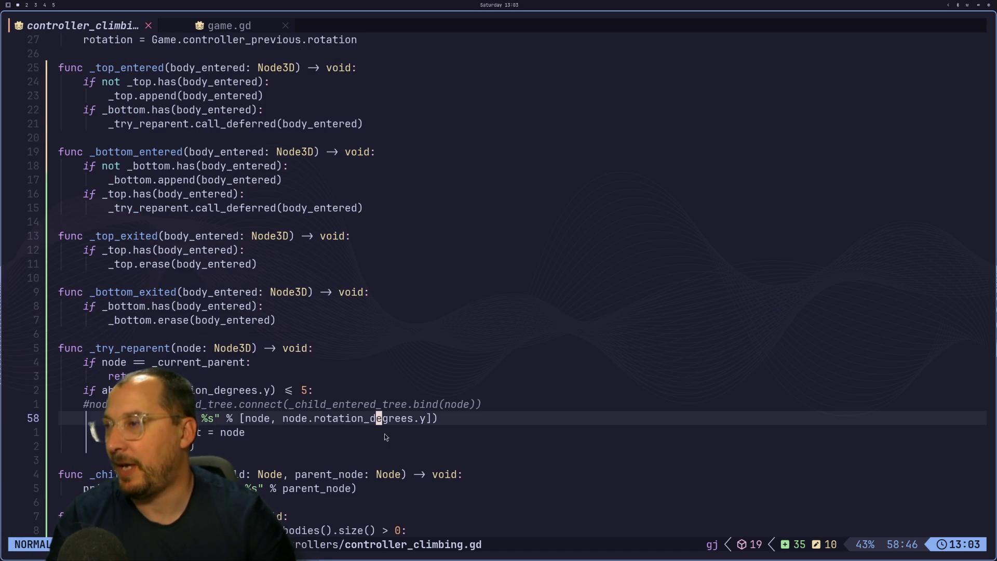
pyautogui.press('h')
pyautogui.press('h')
pyautogui.press('h')
pyautogui.press('h')
pyautogui.press('h')
pyautogui.press('h')
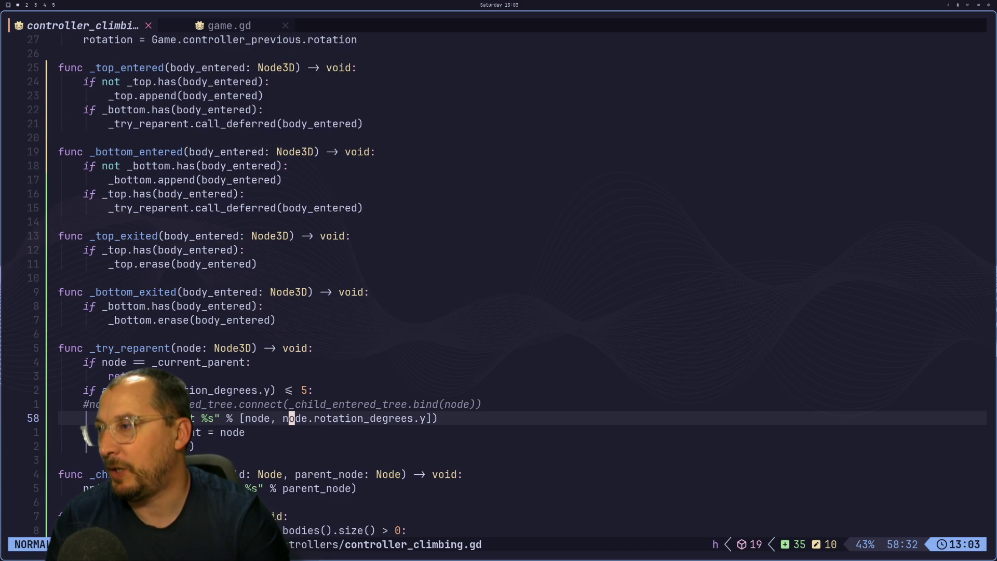
pyautogui.press('h')
pyautogui.press('d')
pyautogui.press('f')
pyautogui.press('.')
pyautogui.press('.')
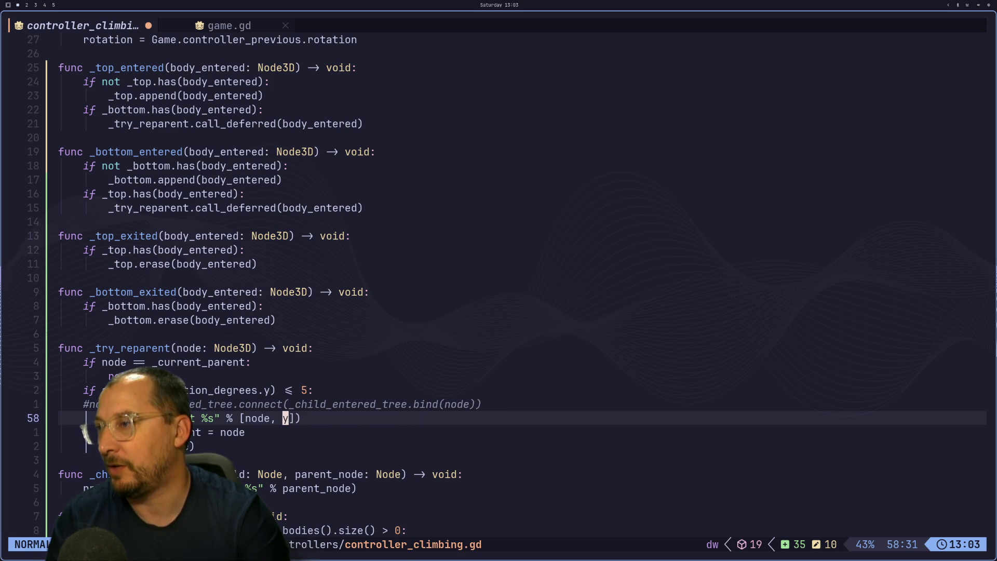
pyautogui.write('i')
pyautogui.write('\\')
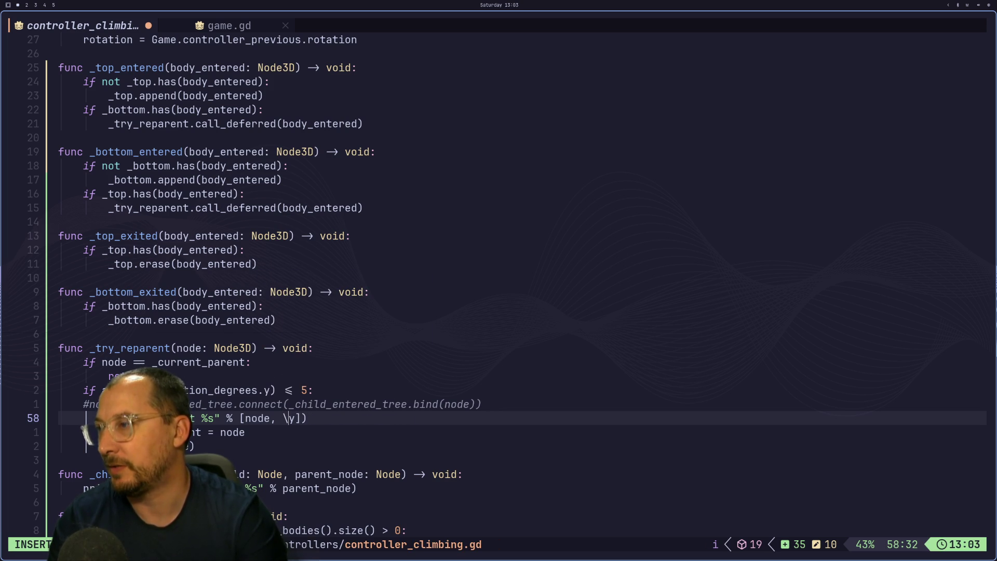
pyautogui.press('BackSpace')
pyautogui.press('Delete')
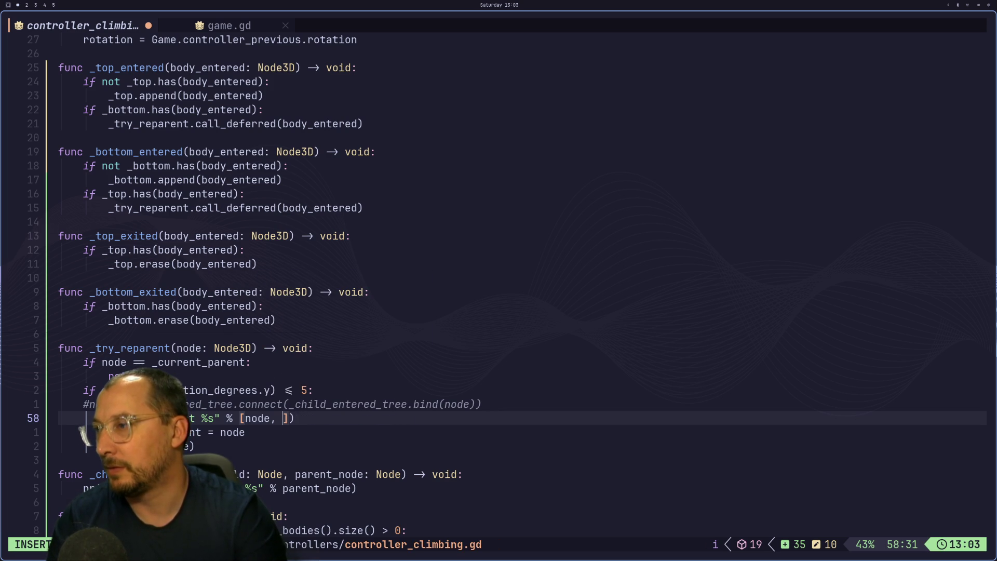
pyautogui.write('posiit')
pyautogui.press('BackSpace')
pyautogui.press('BackSpace')
pyautogui.write('tioi')
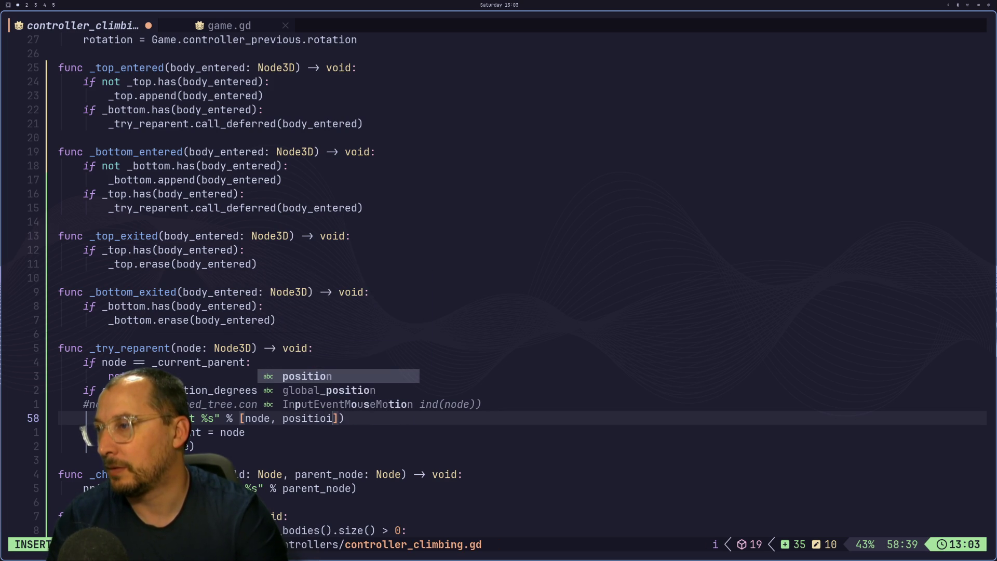
pyautogui.press('BackSpace')
pyautogui.write('n, ')
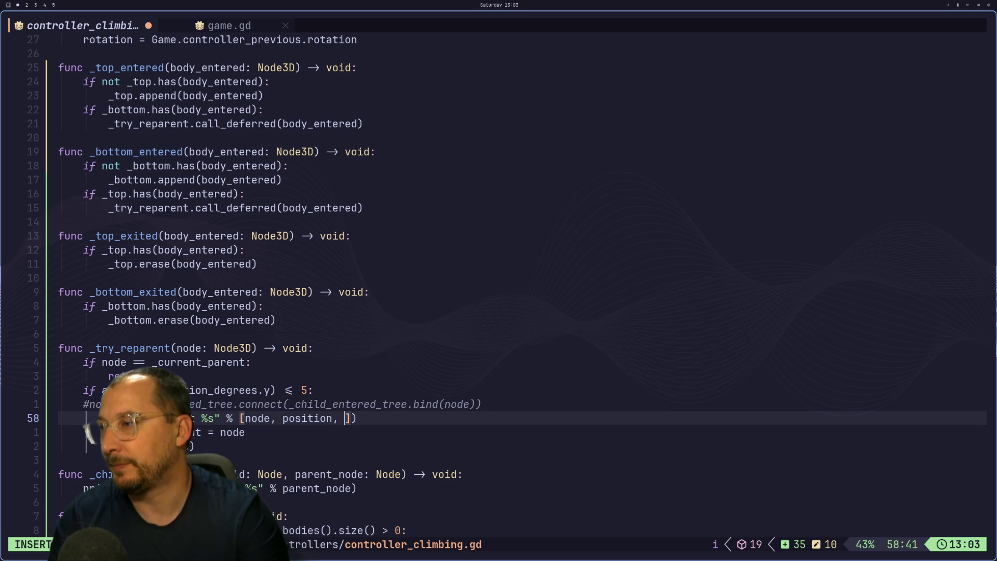
pyautogui.write('global_position')
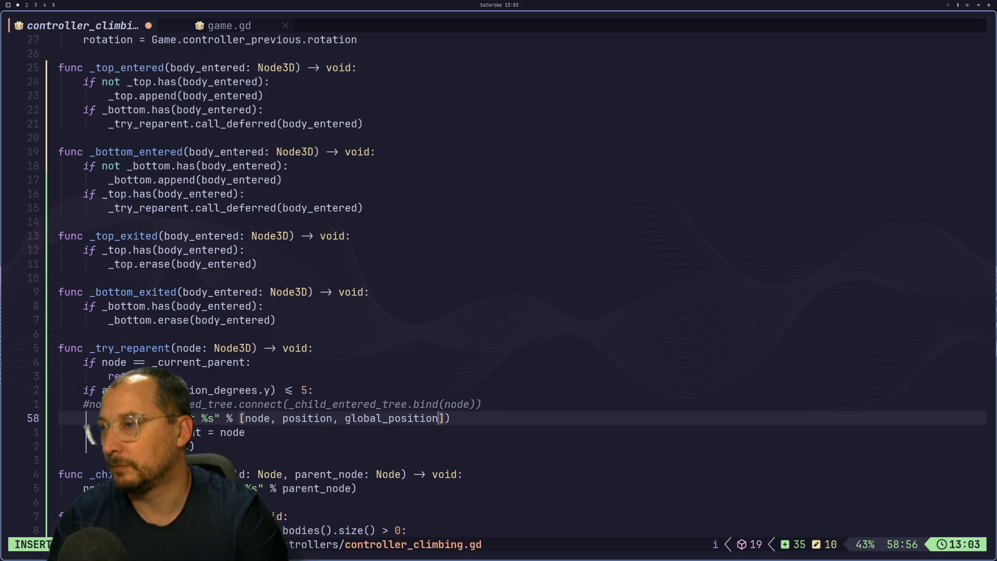
pyautogui.press('Escape')
# Change the format string to "%s, pos %s, glob: %s" and save the script with :w.
pyautogui.press('h')
pyautogui.press('h')
pyautogui.press('h')
pyautogui.press('h')
pyautogui.press('h')
pyautogui.press('h')
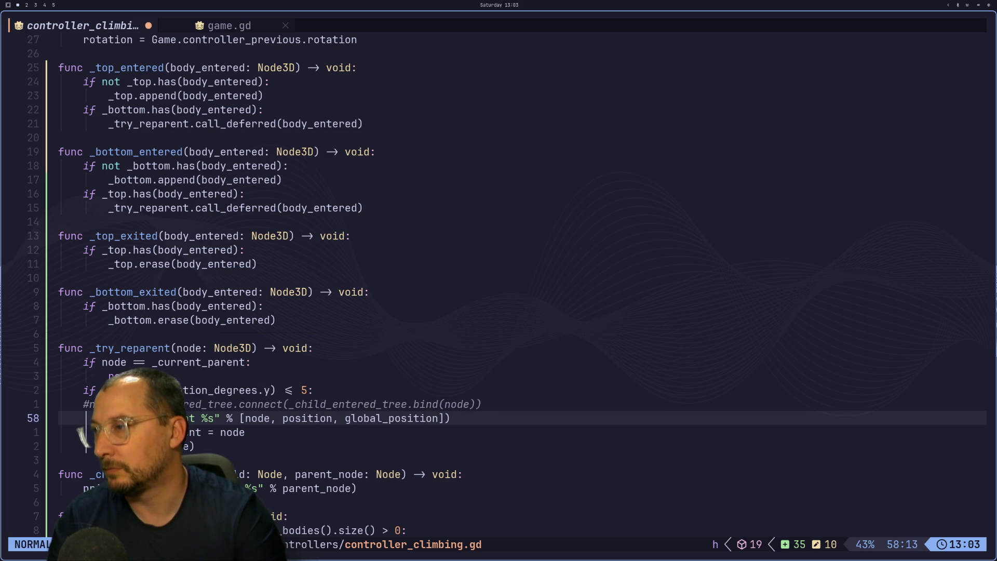
pyautogui.press('i')
pyautogui.press('Escape')
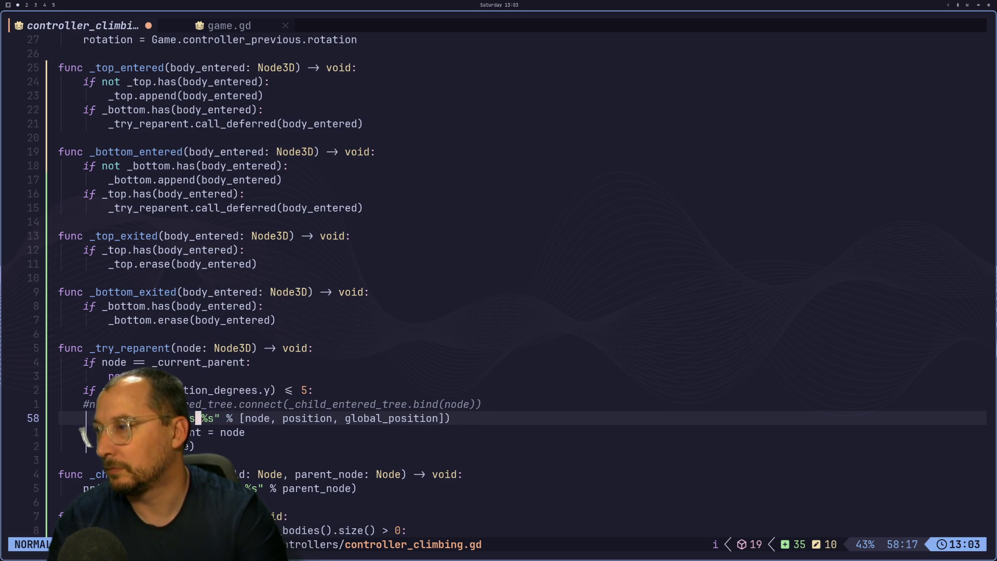
pyautogui.press('s')
pyautogui.press('Escape')
pyautogui.press('h')
pyautogui.press('h')
pyautogui.press('h')
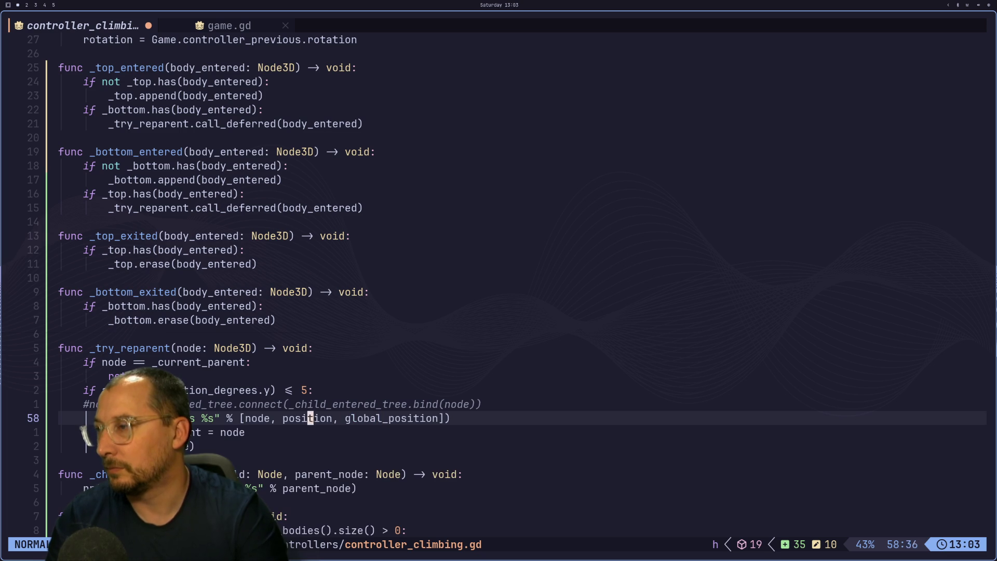
pyautogui.write('i, ')
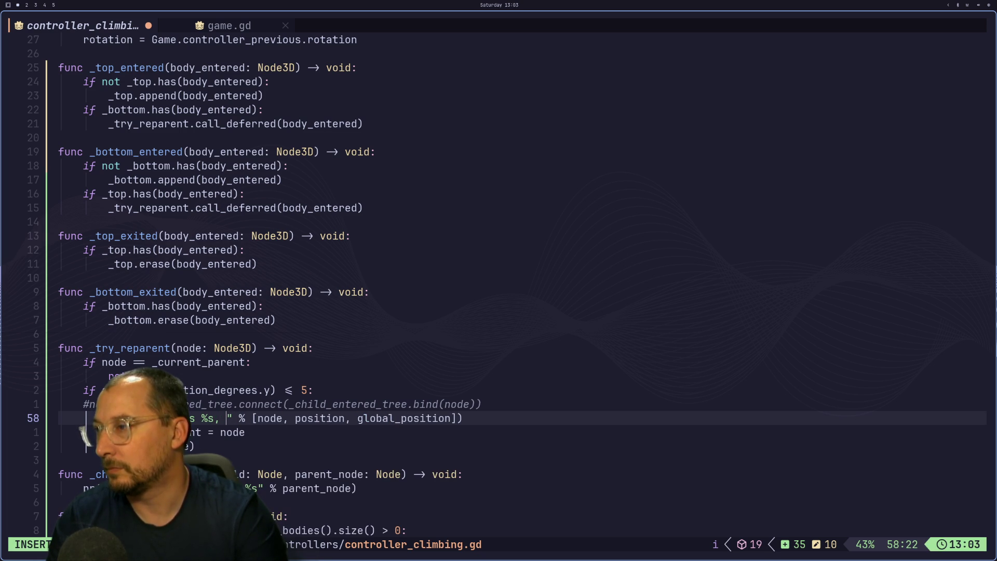
pyautogui.write('glob')
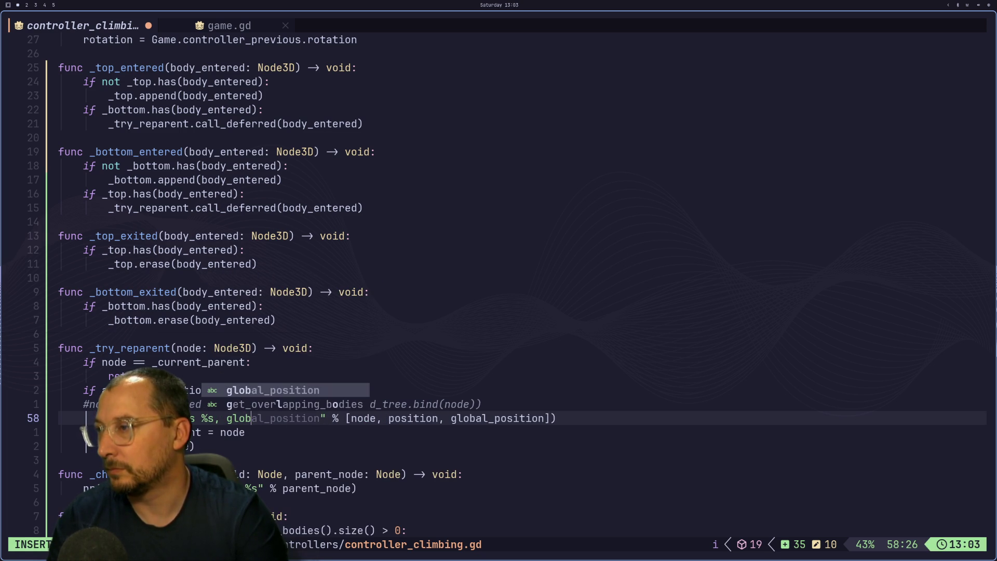
pyautogui.write(': 5')
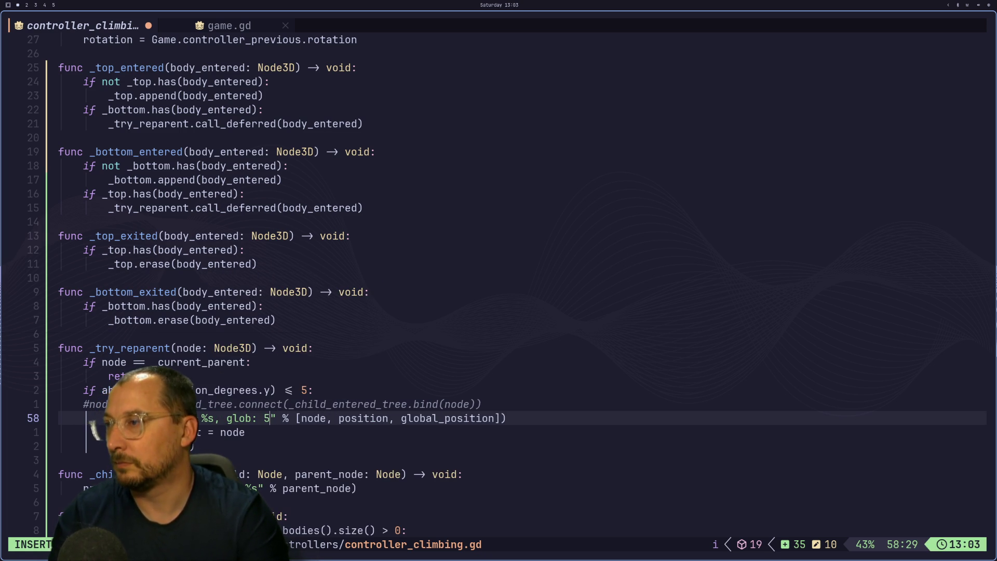
pyautogui.press('Escape')
pyautogui.write(':w')
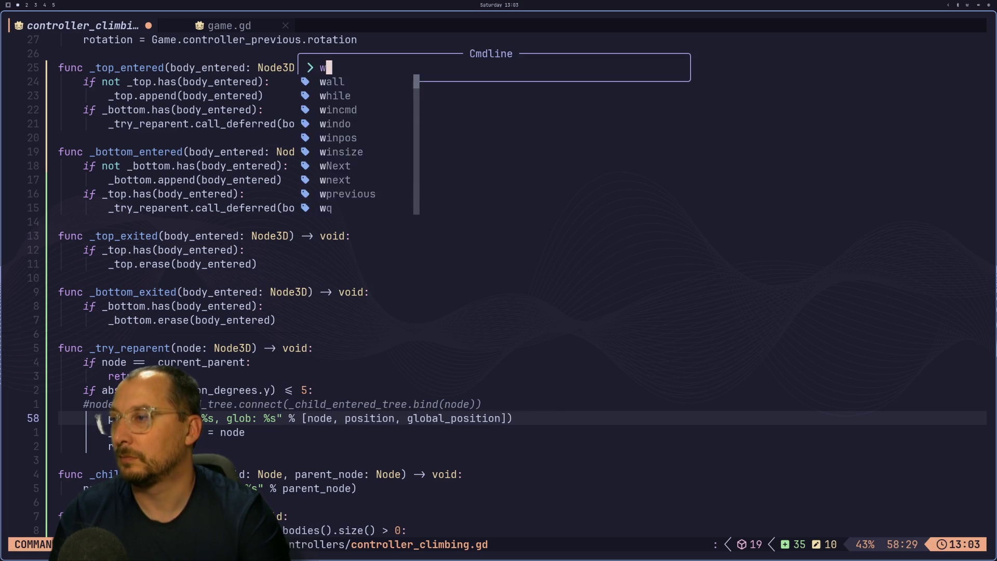
pyautogui.press('Return')
pyautogui.press('super+2')
# Run the project, then comment out the _process function in the climbing script and save.
pyautogui.click(866, 21)
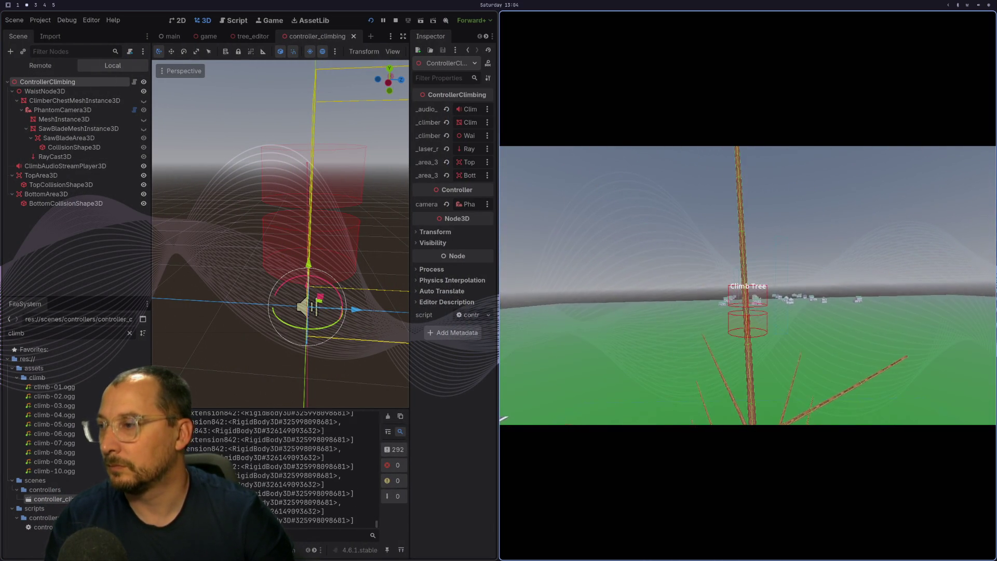
pyautogui.press('super+1')
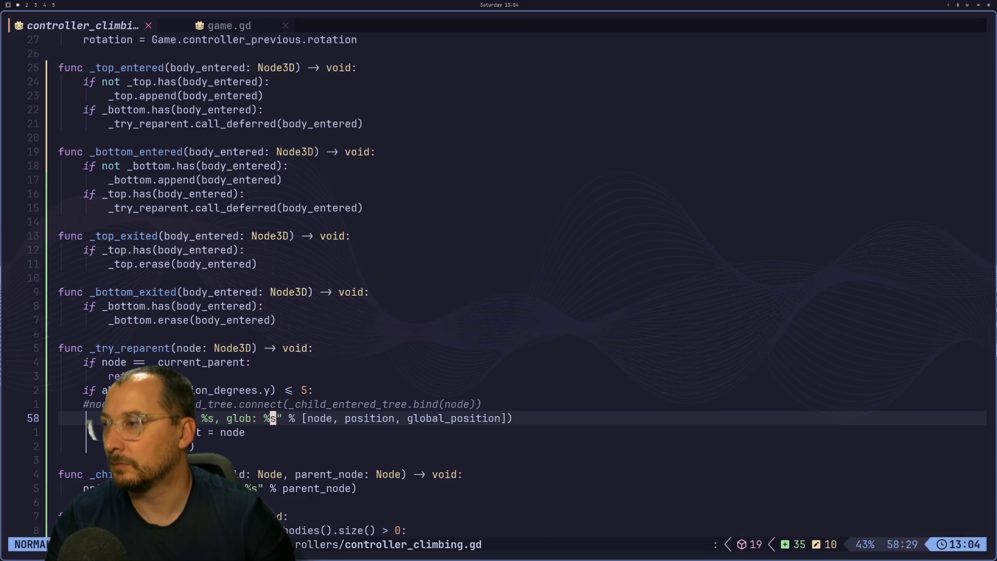
pyautogui.press('j')
pyautogui.press('j')
pyautogui.press('j')
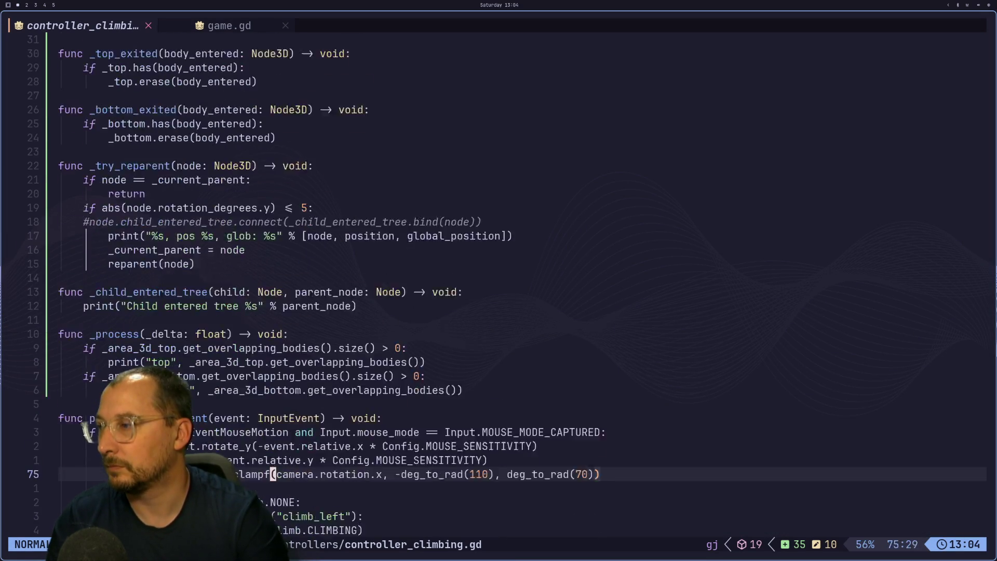
pyautogui.press('k')
pyautogui.press('k')
pyautogui.press('k')
pyautogui.press('j')
pyautogui.press('j')
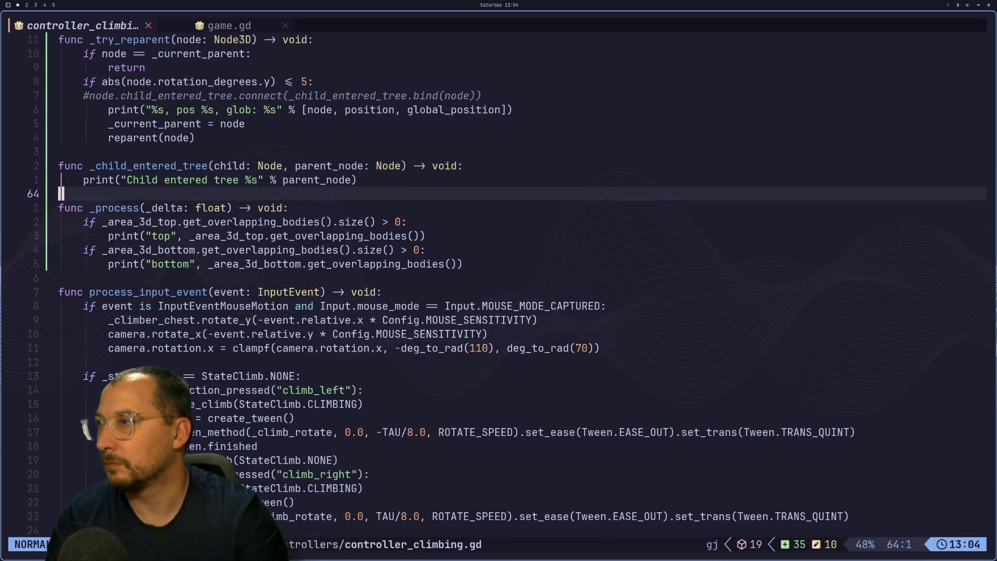
pyautogui.press('j')
pyautogui.press('j')
pyautogui.press('k')
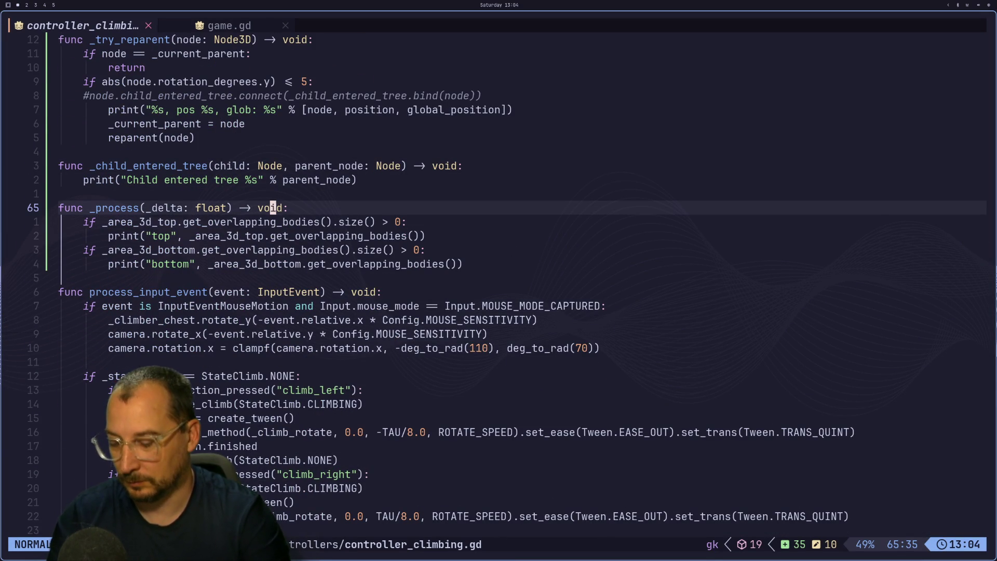
pyautogui.press('g')
pyautogui.press('c')
pyautogui.press('i')
pyautogui.press('p')
# Stop and rerun the game, read the pos/glob output lines, then close the game window.
pyautogui.press('super+2')
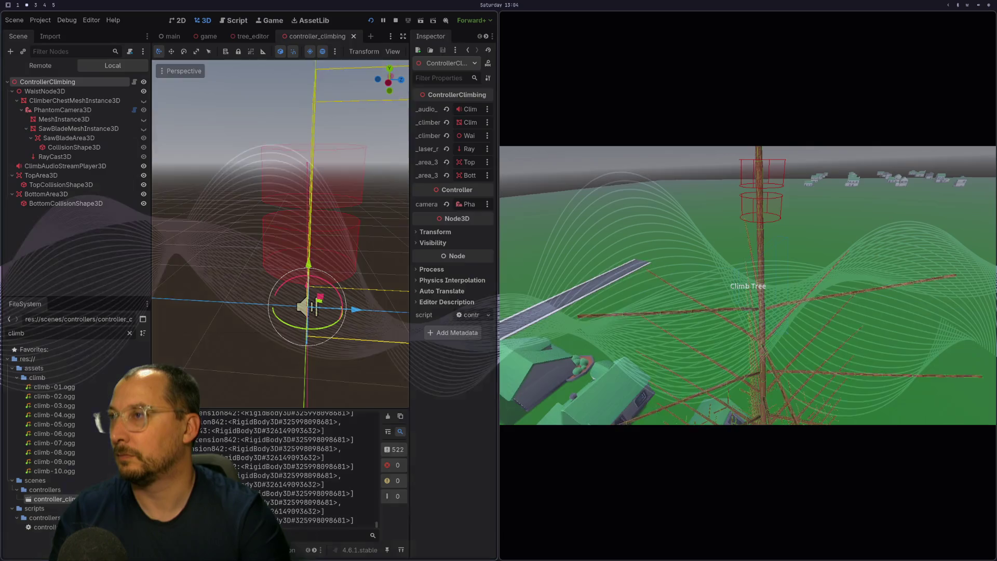
pyautogui.press('F5')
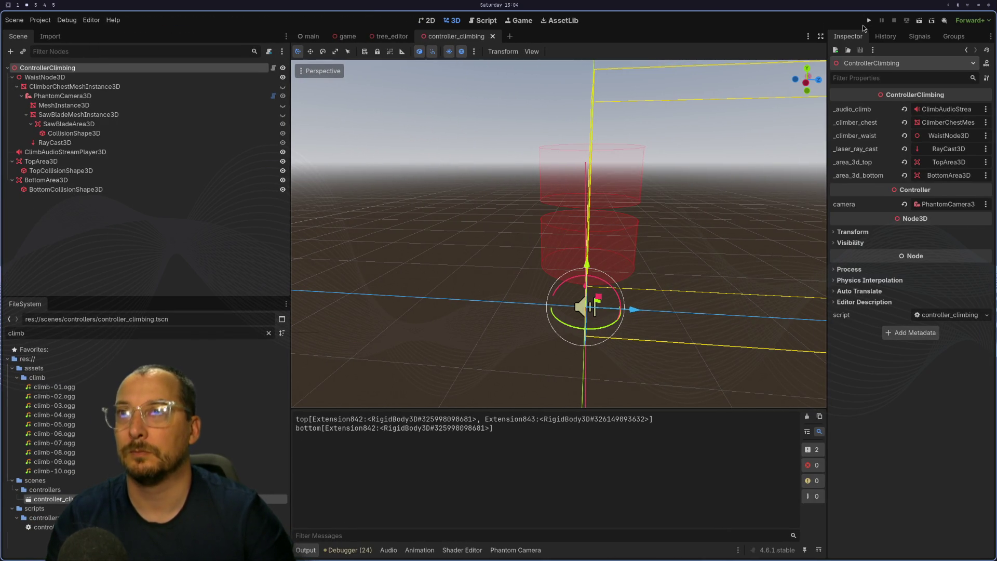
pyautogui.click(869, 21)
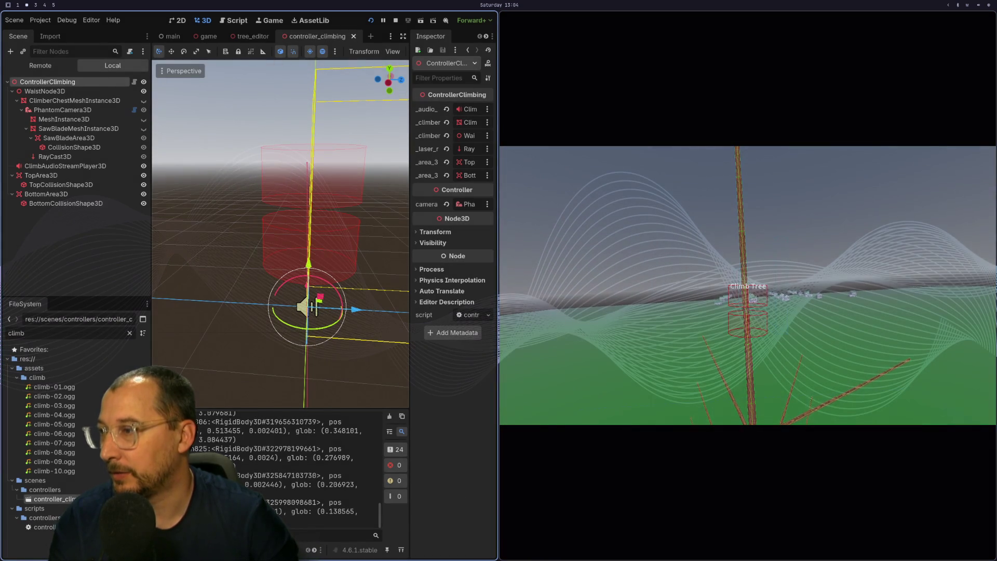
pyautogui.press('Escape')
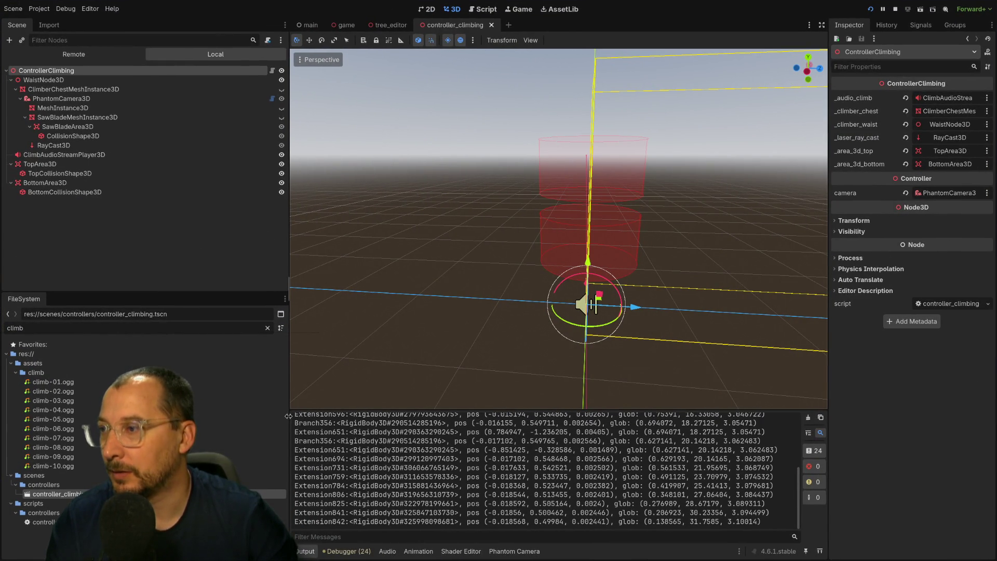
# Narrow the left dock and raise the Output panel so the Branch and Extension position log fills the editor.
pyautogui.moveTo(288, 416); pyautogui.dragTo(128, 416)
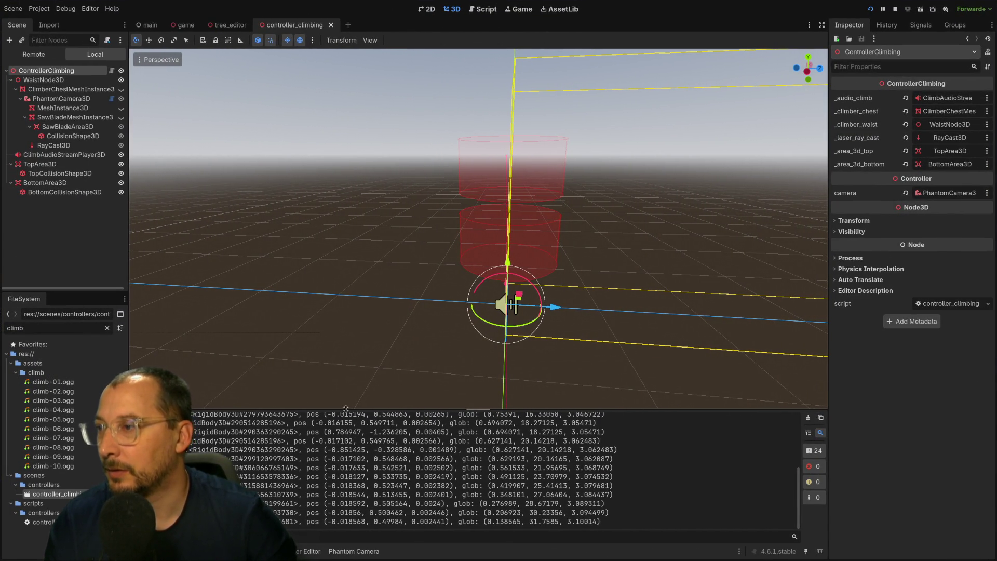
pyautogui.moveTo(346, 408); pyautogui.dragTo(346, 95)
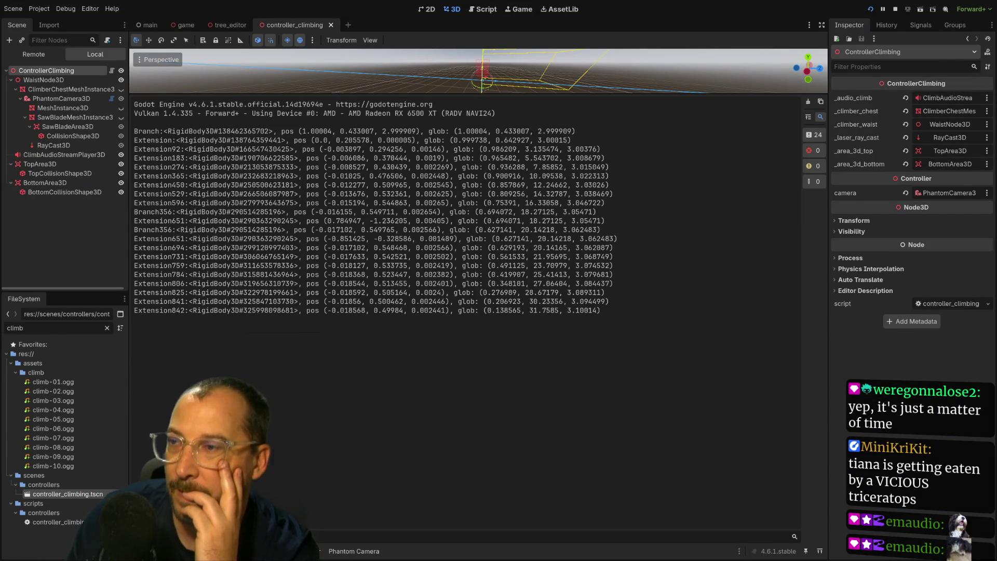
# Make the climb up tween on line 93 animate global_position:y from global_position.y.
pyautogui.hotkey('alt', 'Tab')
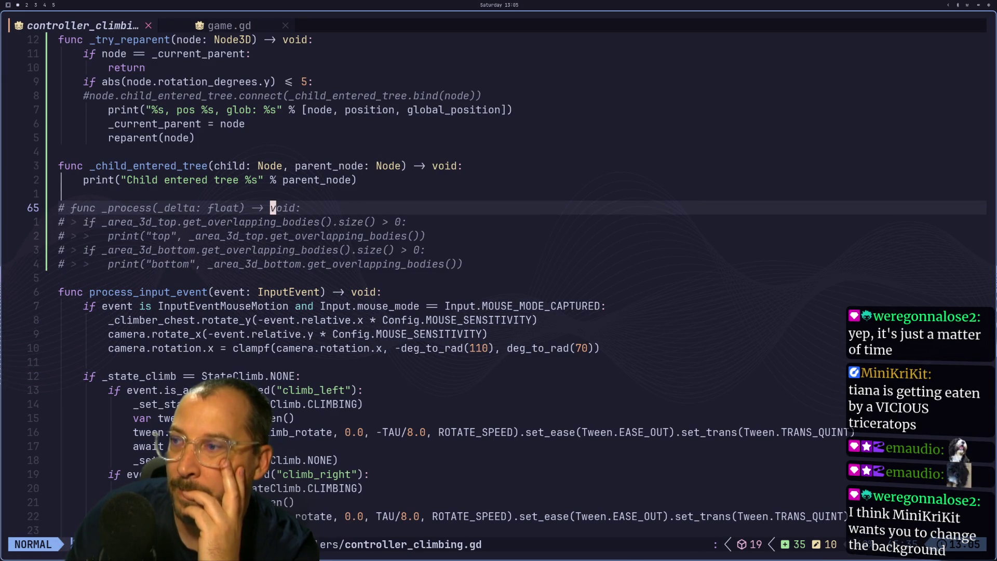
pyautogui.scroll(-1, 497, 327)
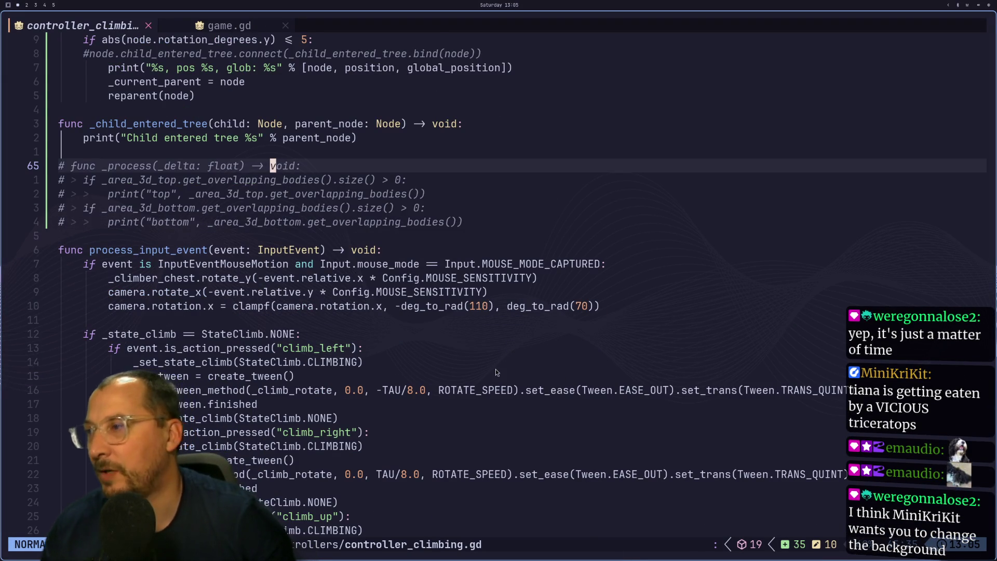
pyautogui.scroll(-2, 494, 369)
pyautogui.scroll(-1, 372, 366)
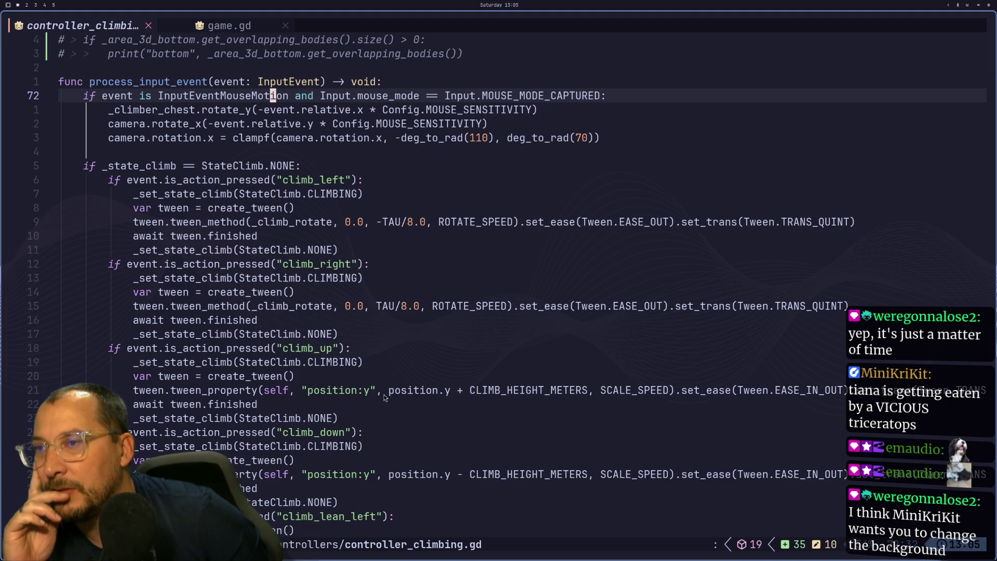
pyautogui.click(309, 390)
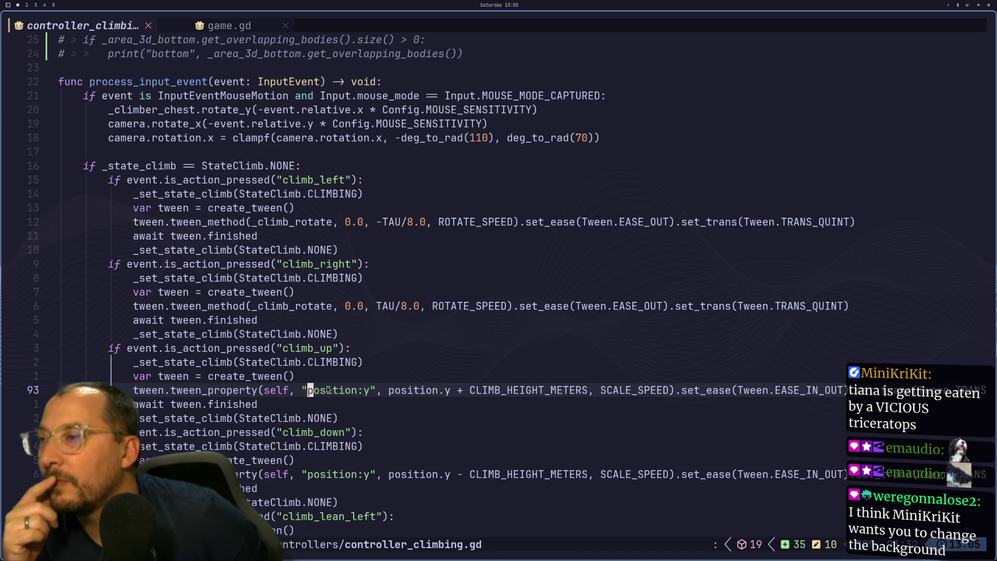
pyautogui.write('ig')
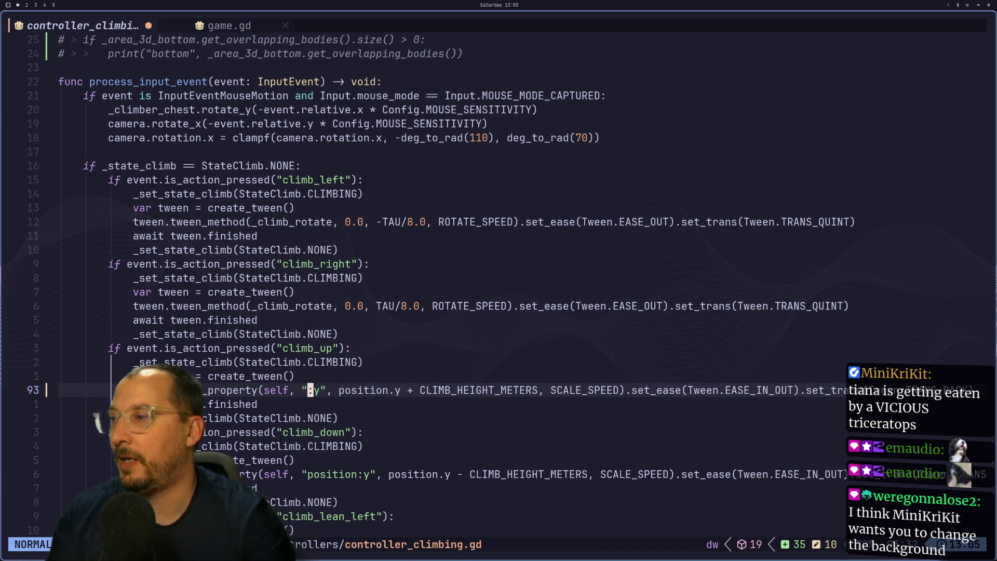
pyautogui.write('lobal_')
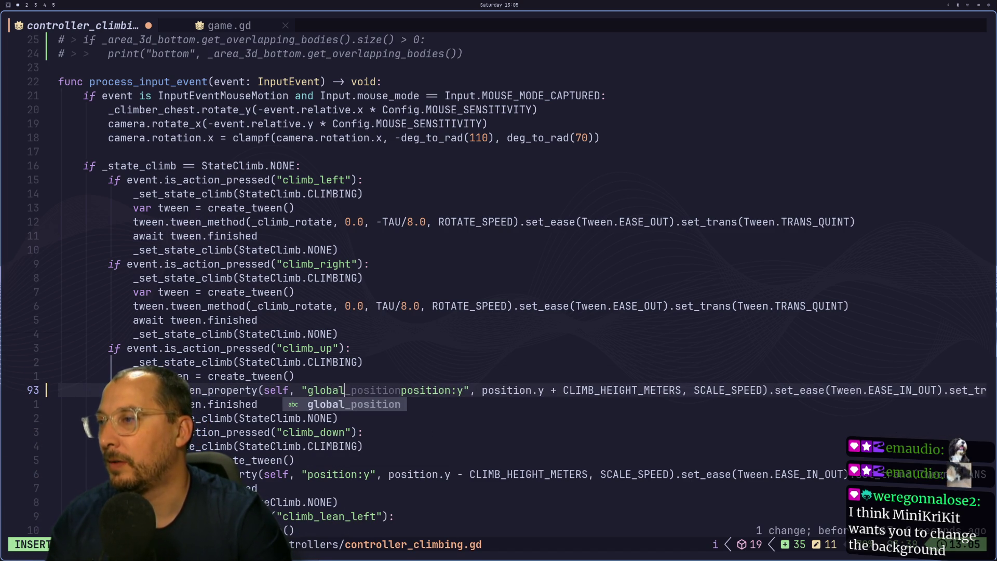
pyautogui.press('Escape')
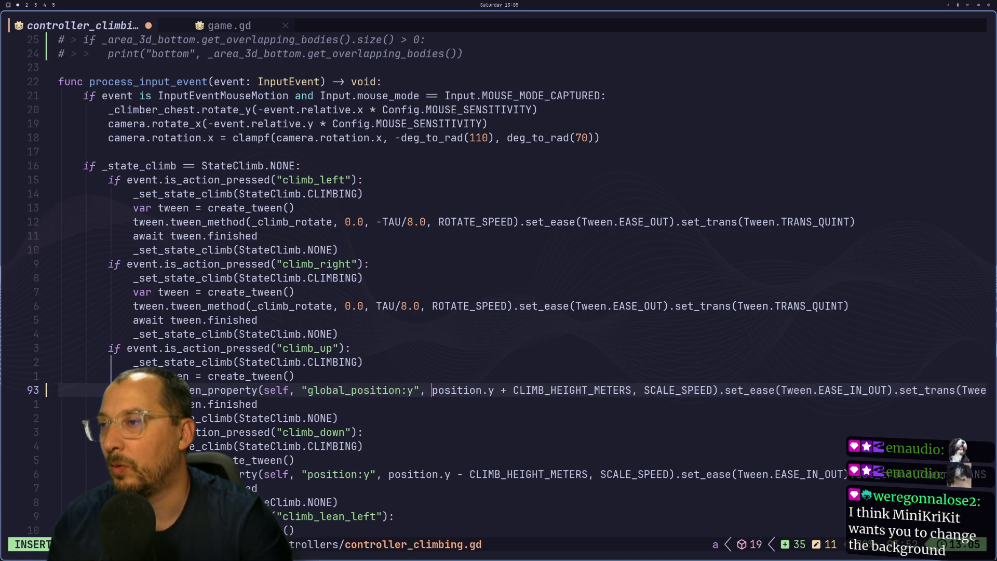
pyautogui.write('global_')
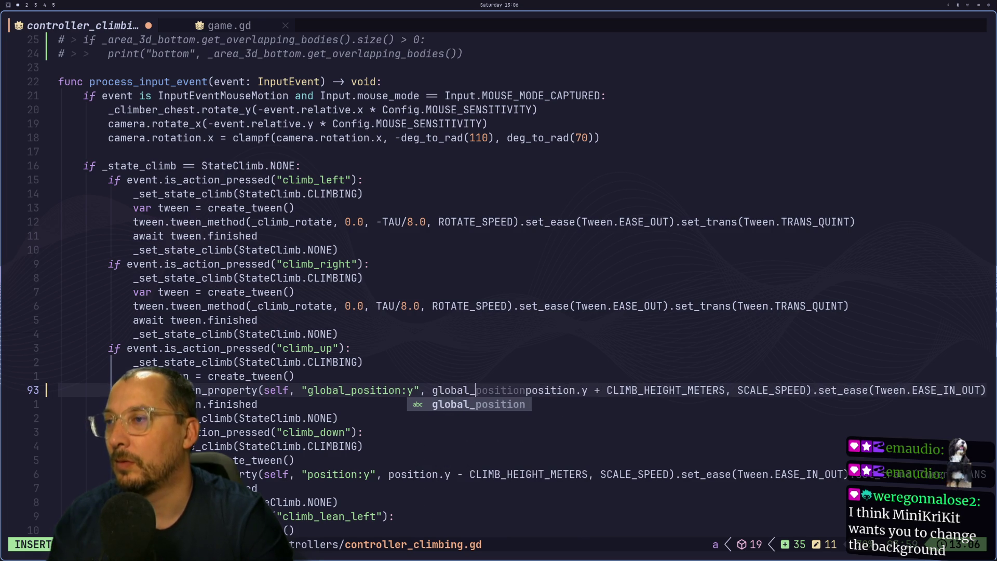
pyautogui.press('Escape')
# Switch the climb down tween on line 99 to global_position as well and save with :w.
pyautogui.press('j')
pyautogui.press('j')
pyautogui.press('j')
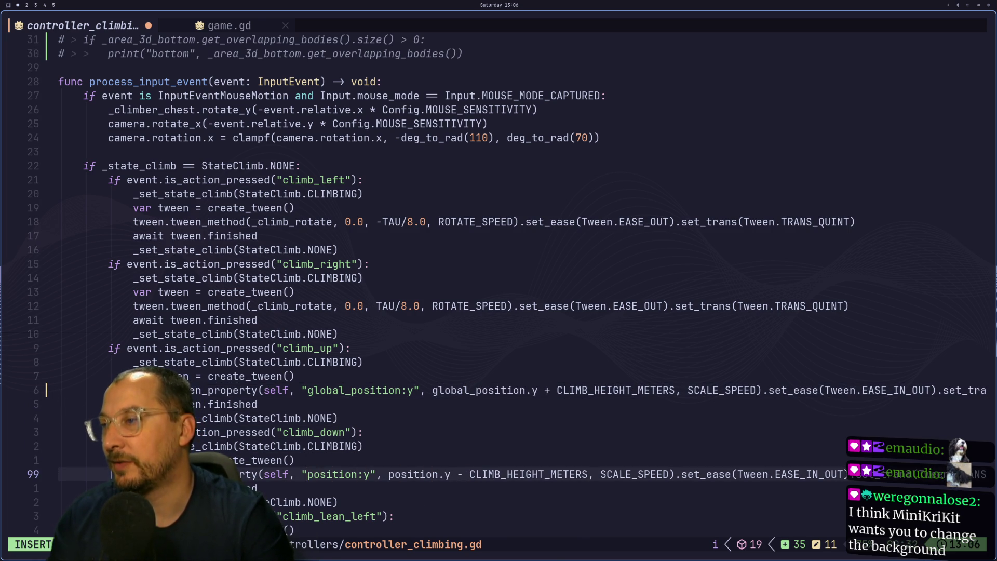
pyautogui.write('global_')
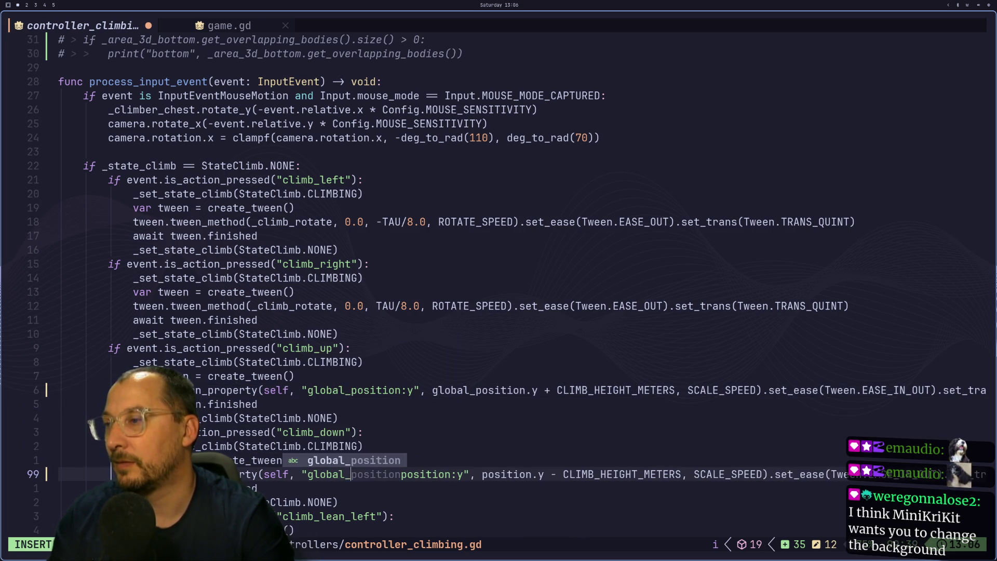
pyautogui.press('Escape')
pyautogui.press('l')
pyautogui.write('hi')
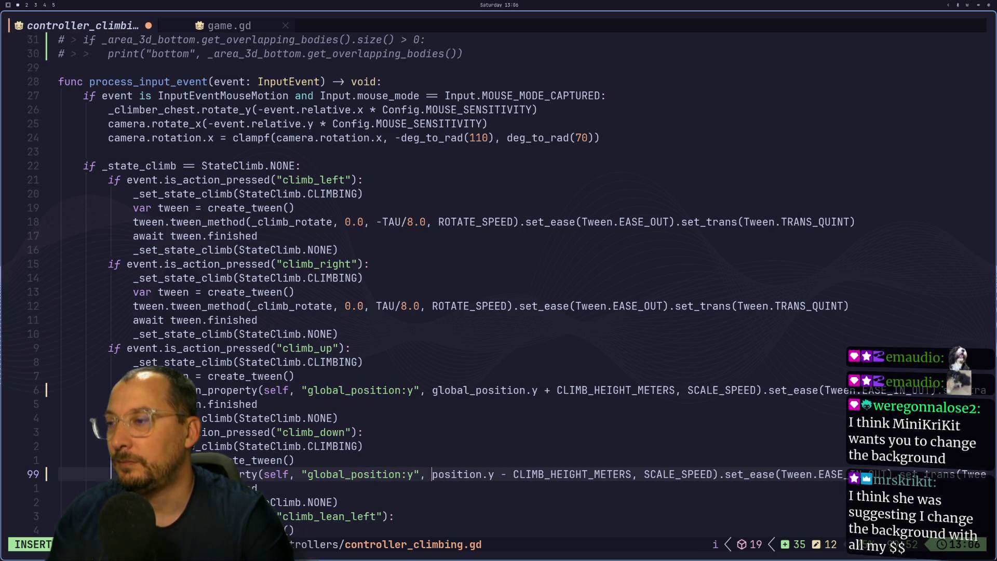
pyautogui.write('global_')
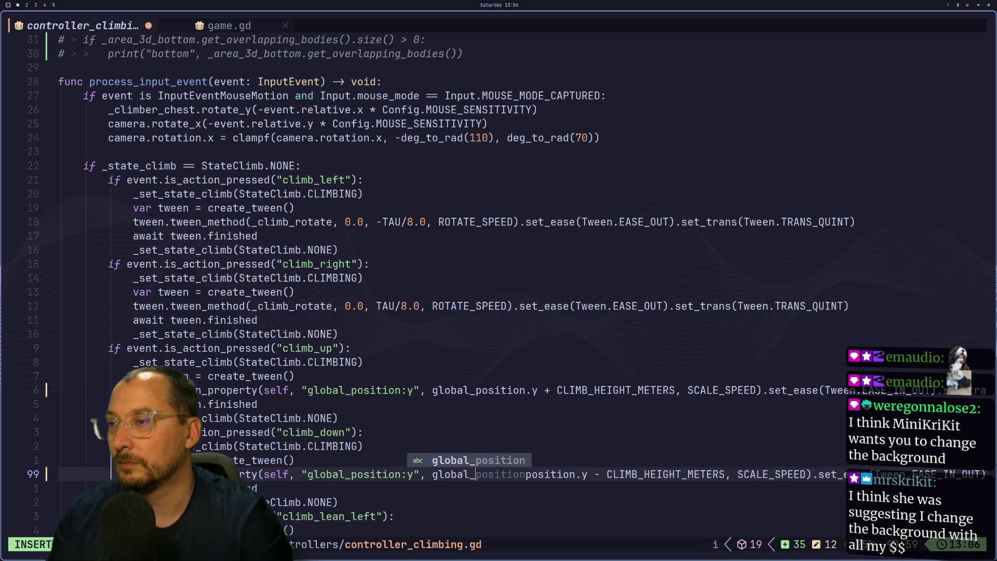
pyautogui.press('Escape')
pyautogui.write(':w')
pyautogui.press('Return')
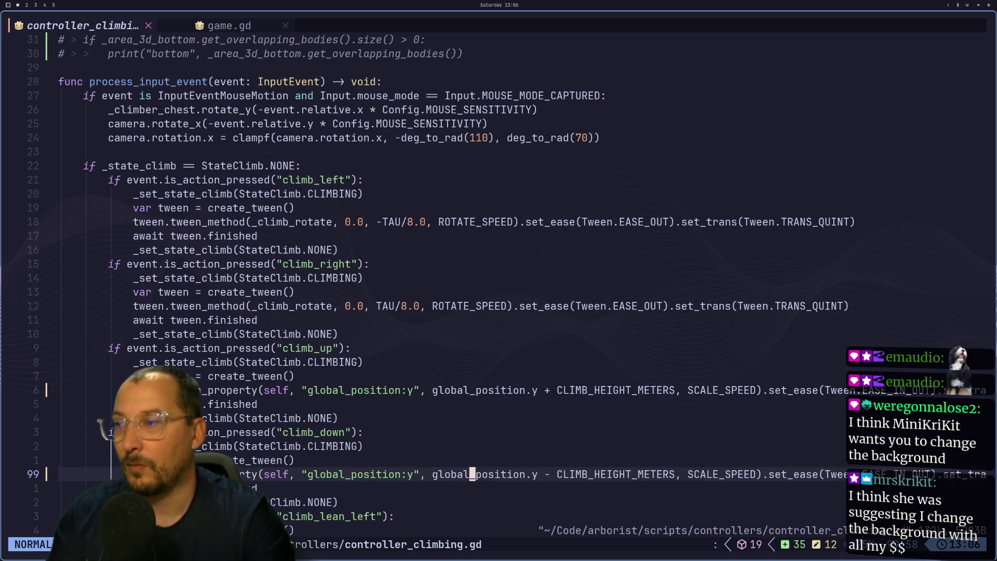
# Stop the running game in Godot and launch it again.
pyautogui.hotkey('alt', 'Tab')
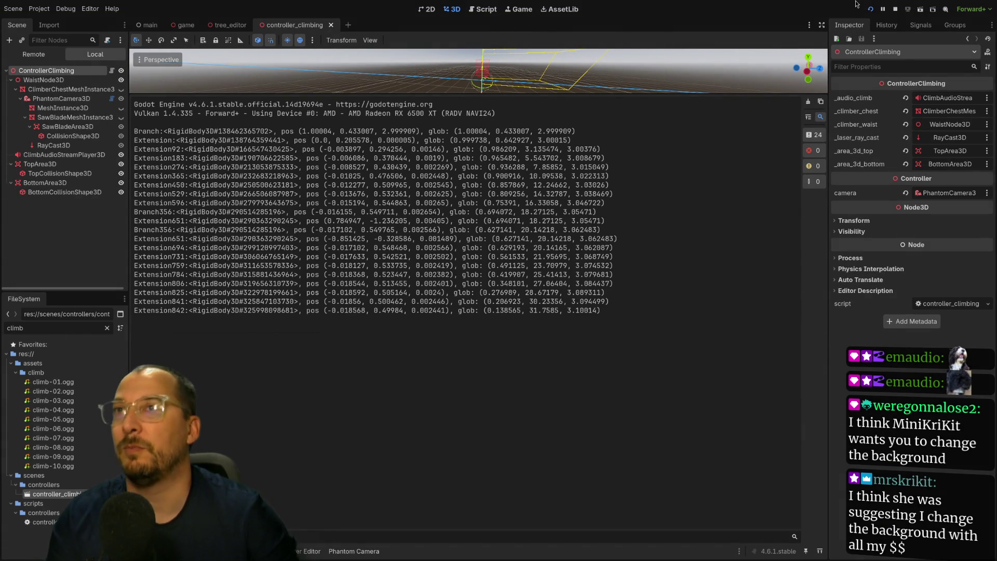
pyautogui.click(870, 11)
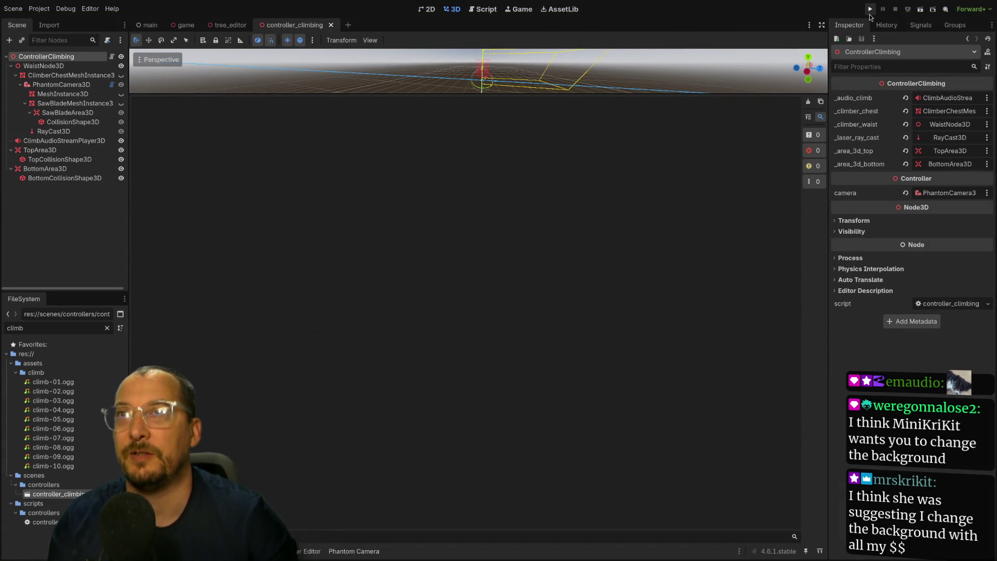
pyautogui.click(870, 9)
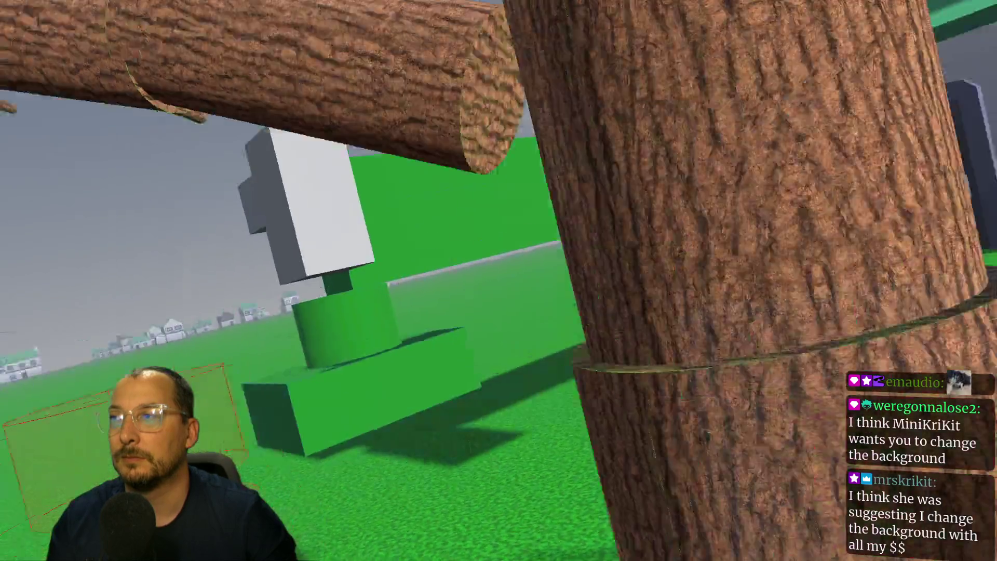
# Step back from the trunk, then climb partway up the tree with repeated W presses.
pyautogui.press('s')
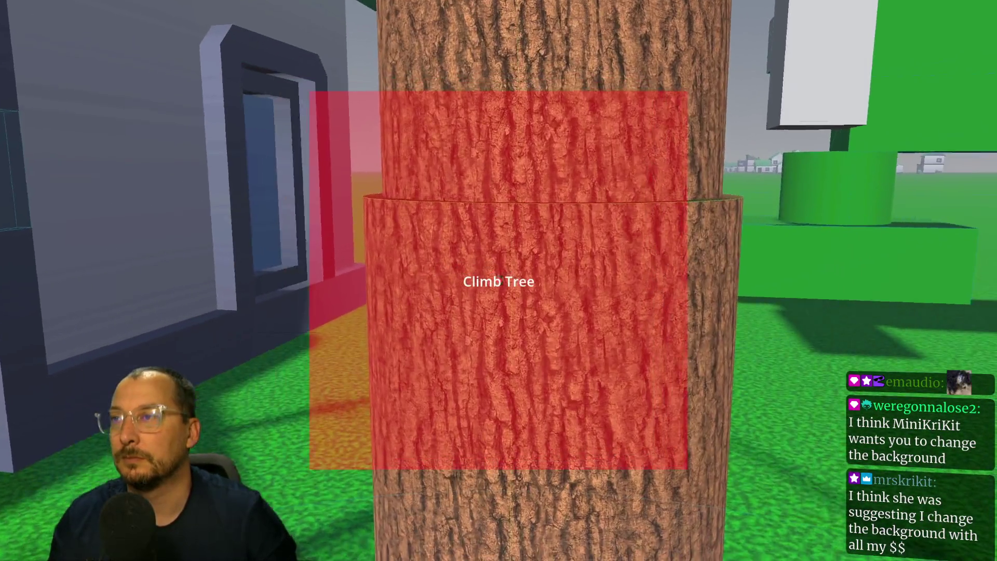
pyautogui.press('w')
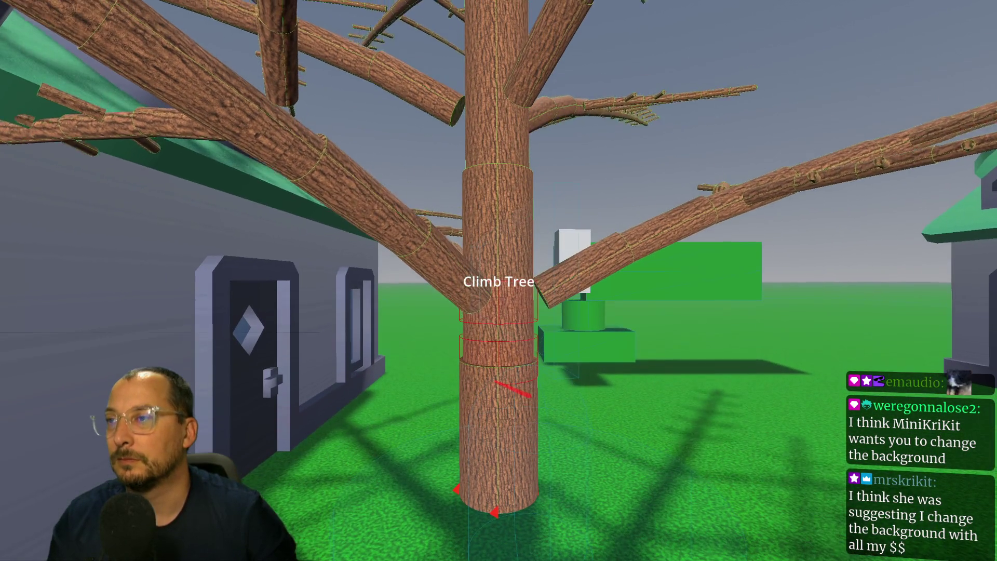
pyautogui.press('w')
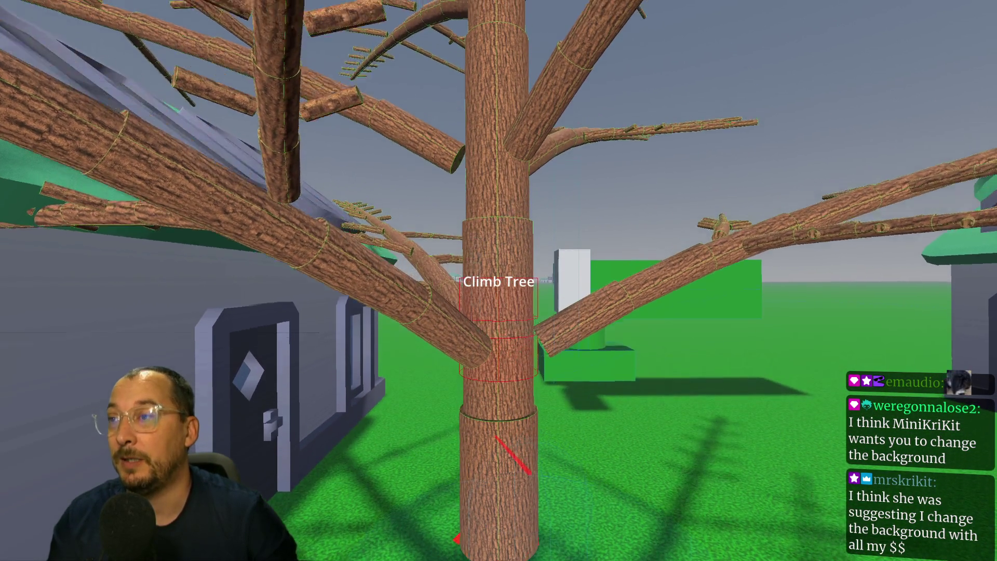
pyautogui.press('w')
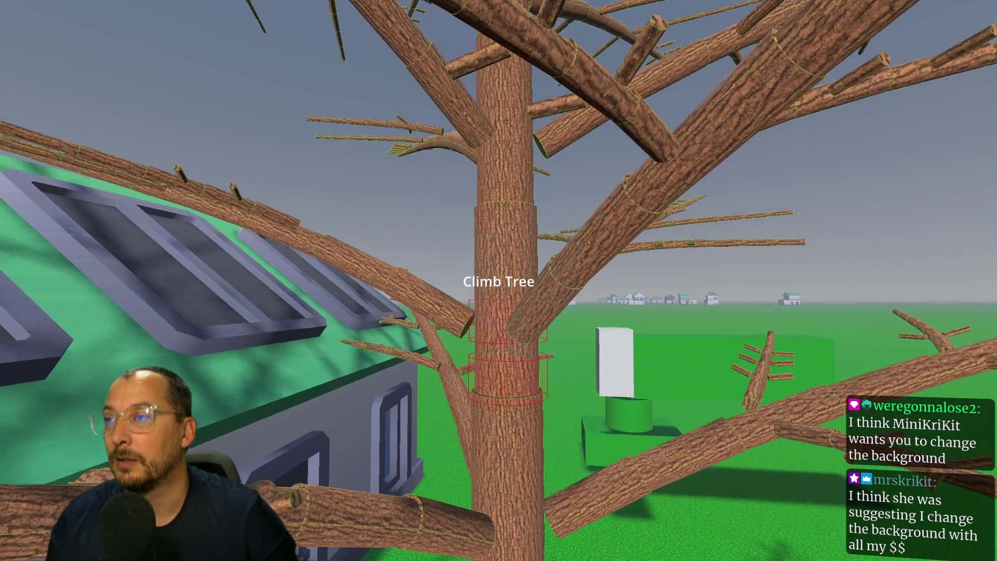
pyautogui.press('w')
pyautogui.press('w')
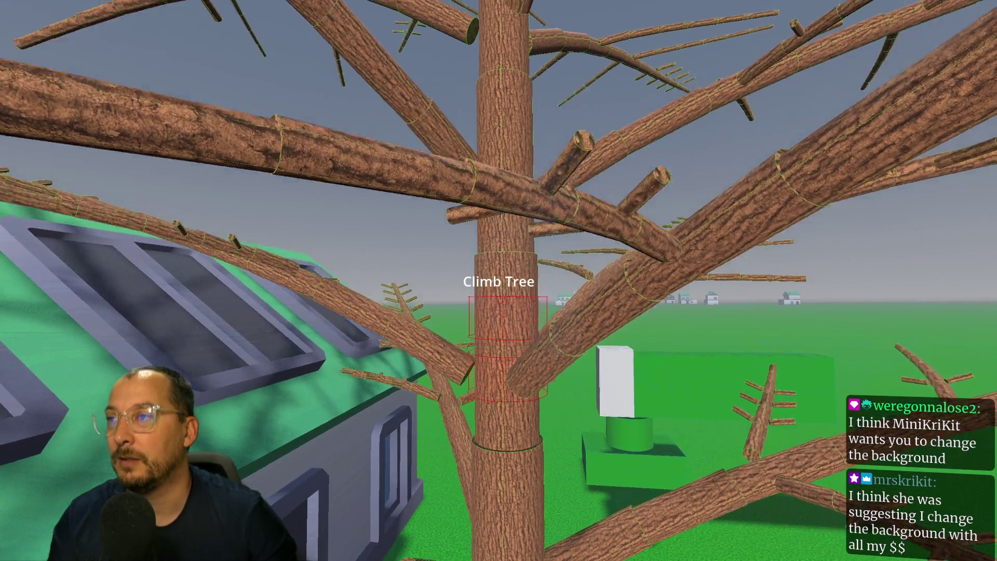
pyautogui.press('w')
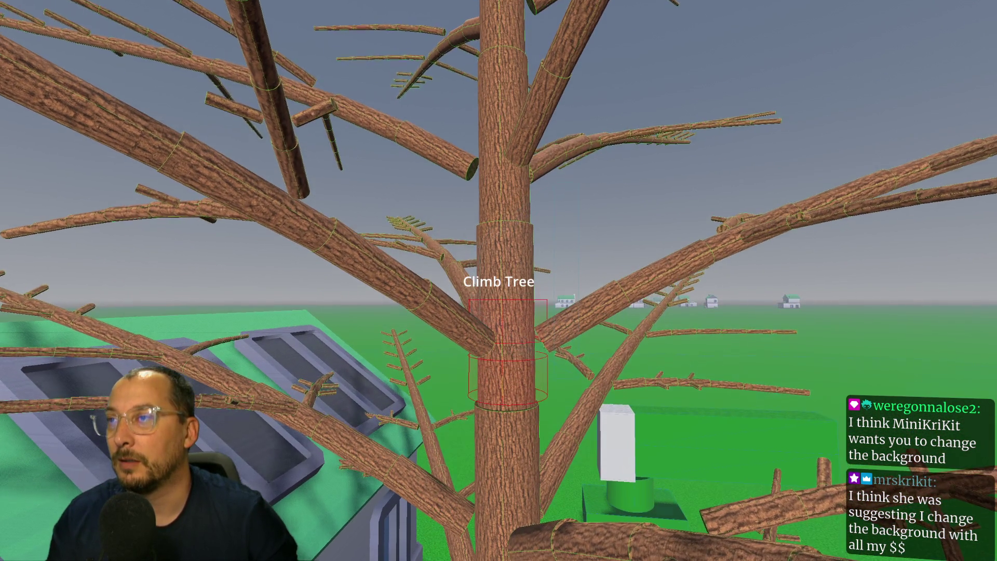
pyautogui.press('w')
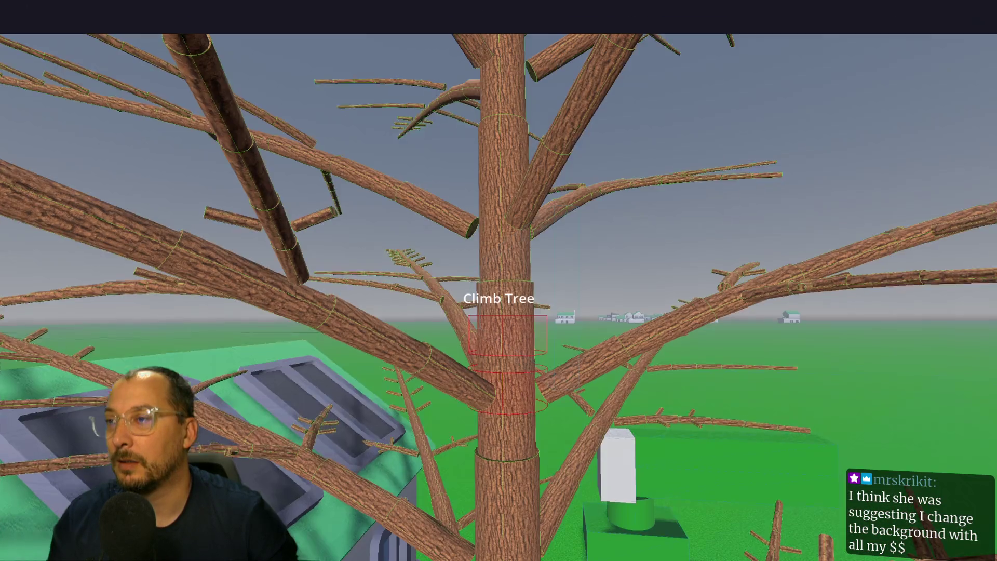
pyautogui.press('w')
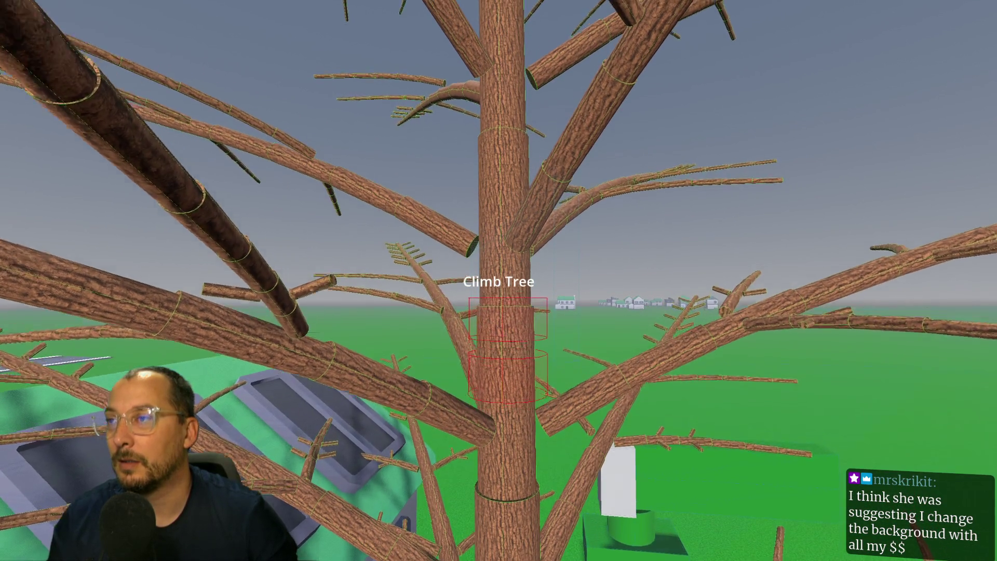
pyautogui.press('w')
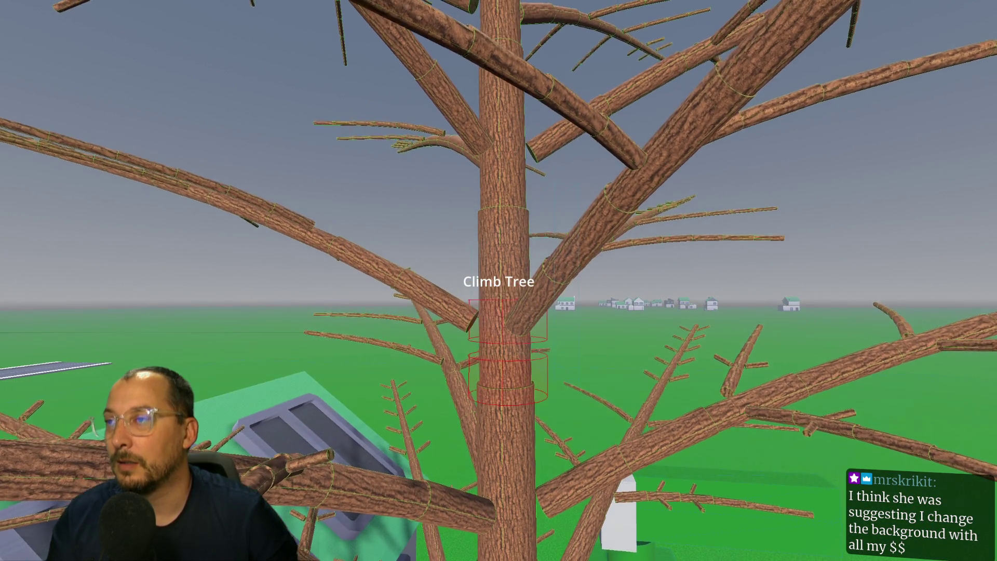
pyautogui.press('w')
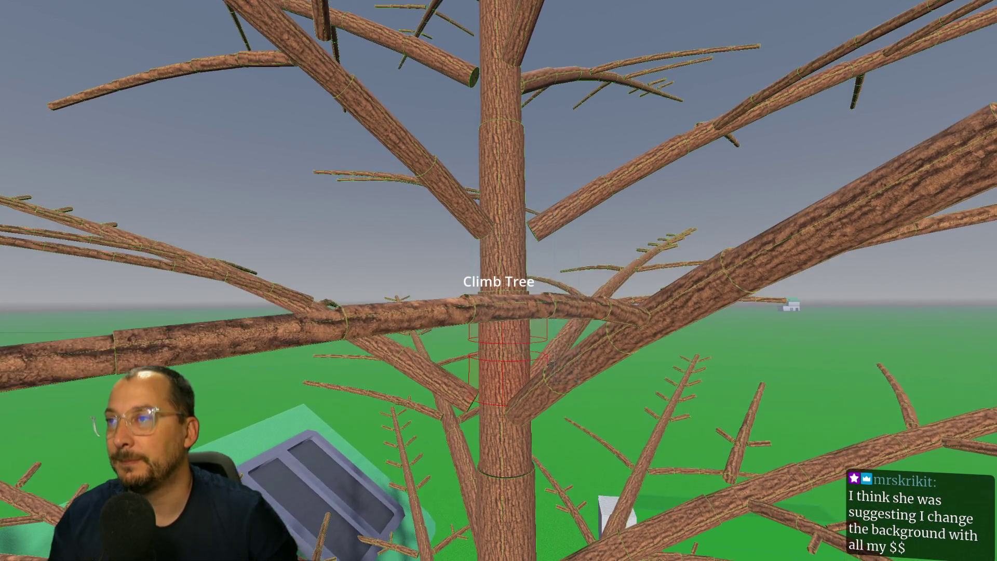
pyautogui.press('w')
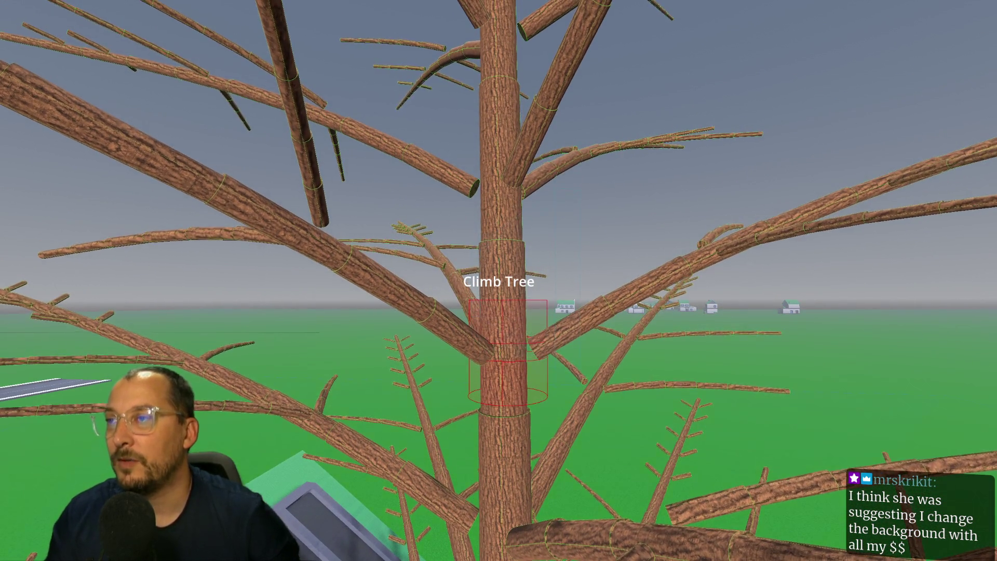
pyautogui.press('w')
pyautogui.press('w')
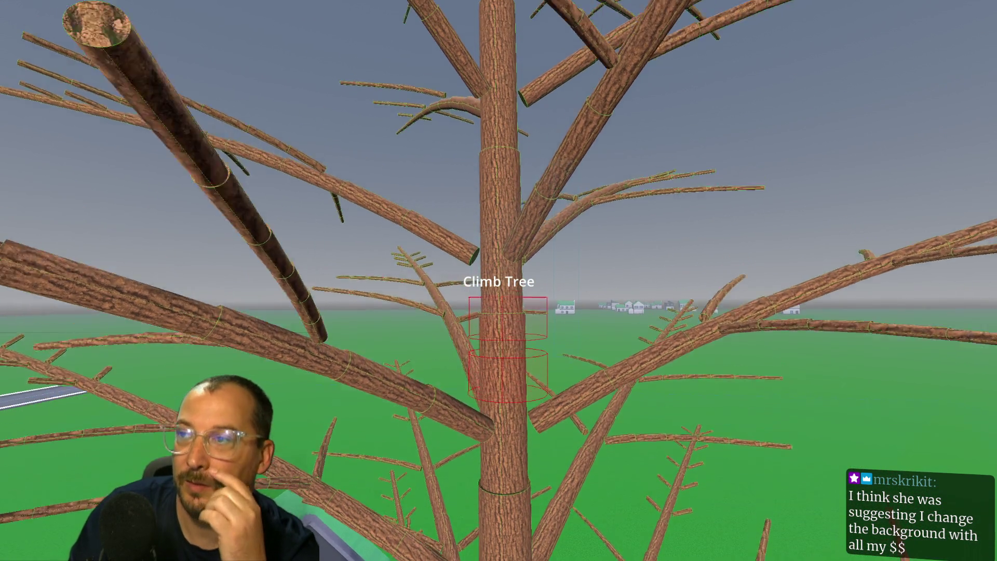
pyautogui.press('w')
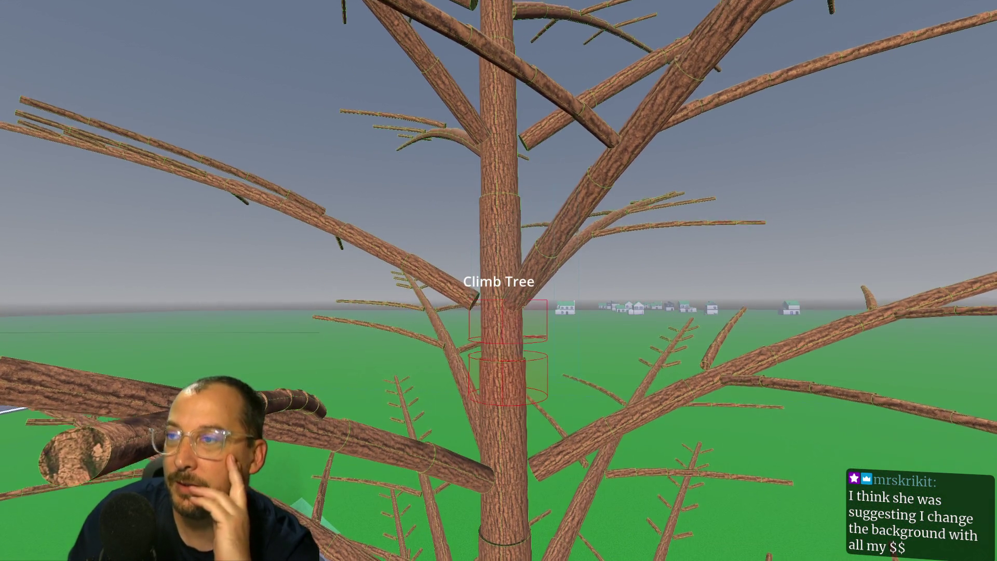
pyautogui.press('w')
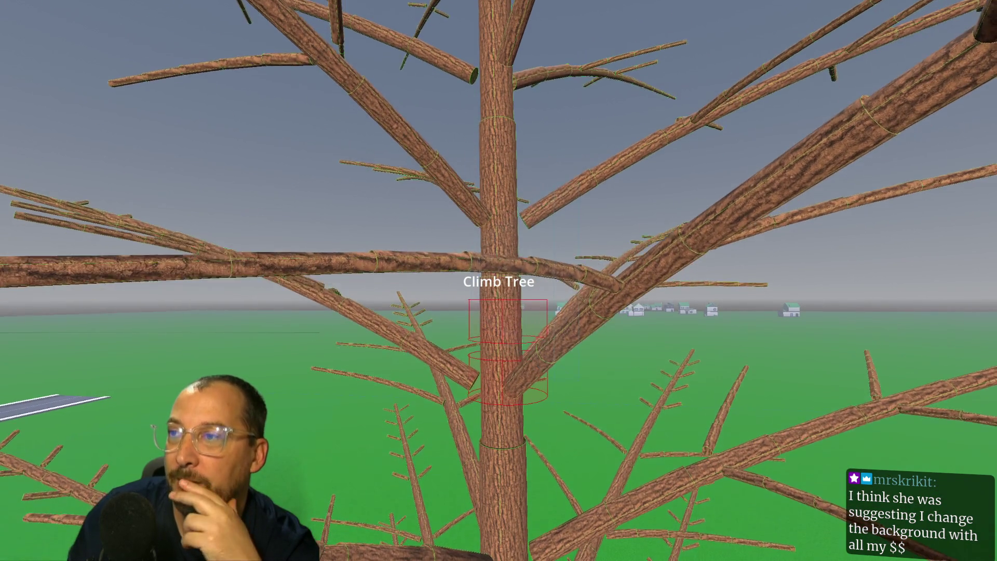
pyautogui.press('w')
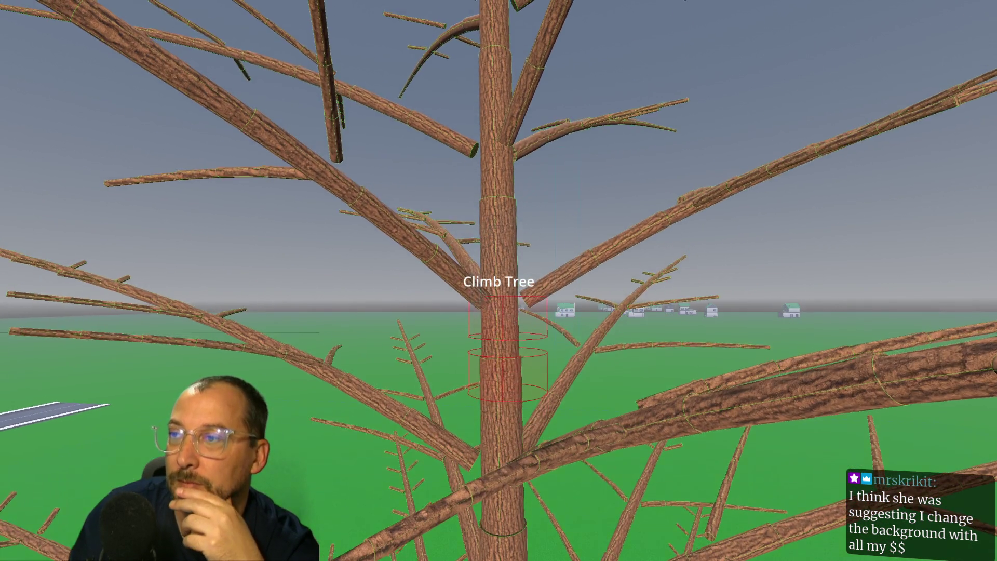
pyautogui.press('w')
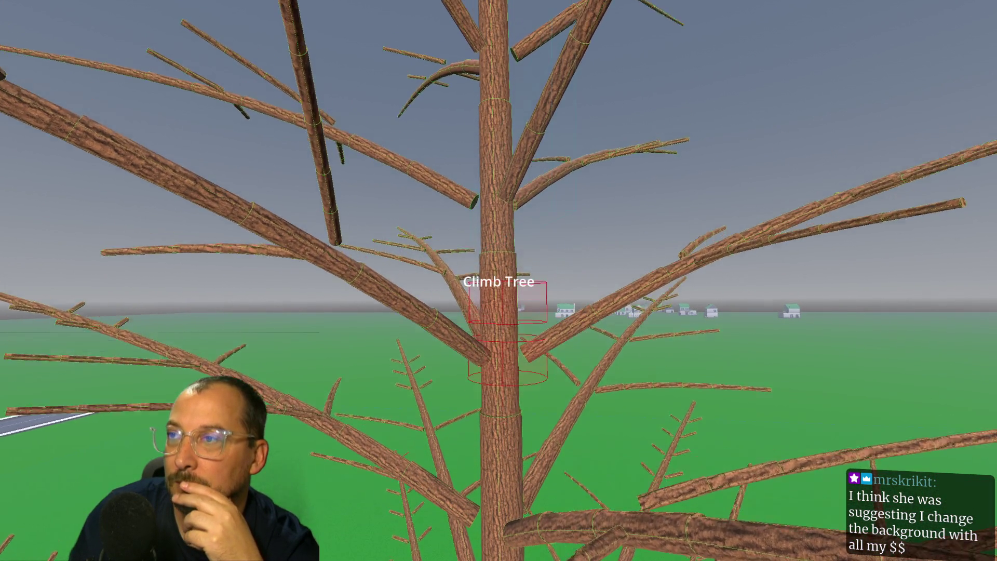
pyautogui.press('w')
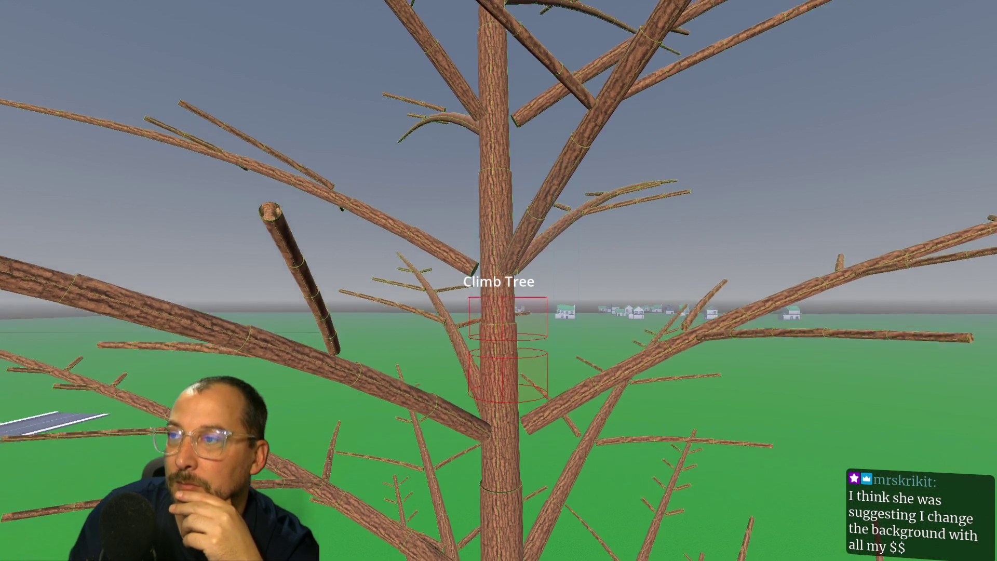
pyautogui.press('w')
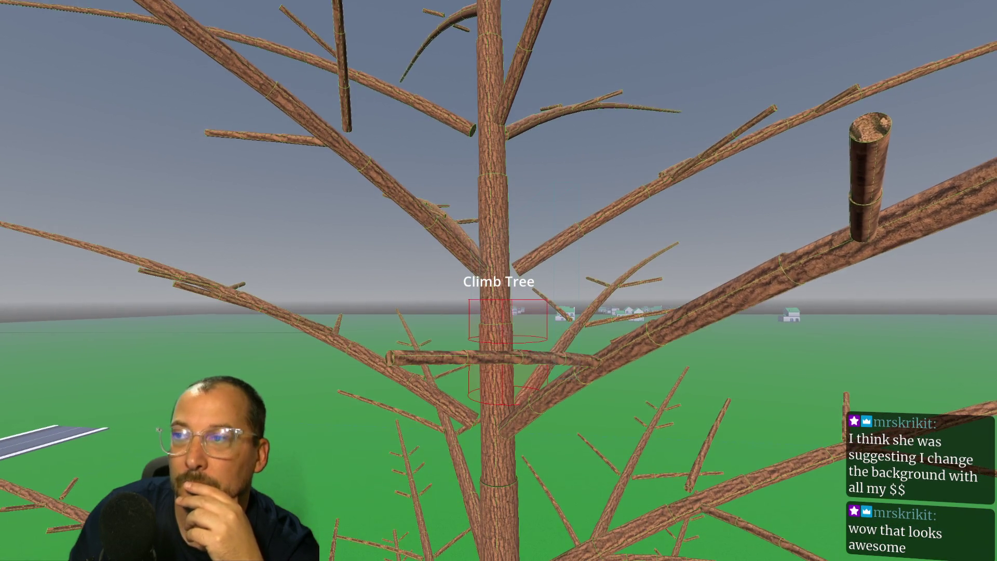
pyautogui.press('w')
pyautogui.press('w')
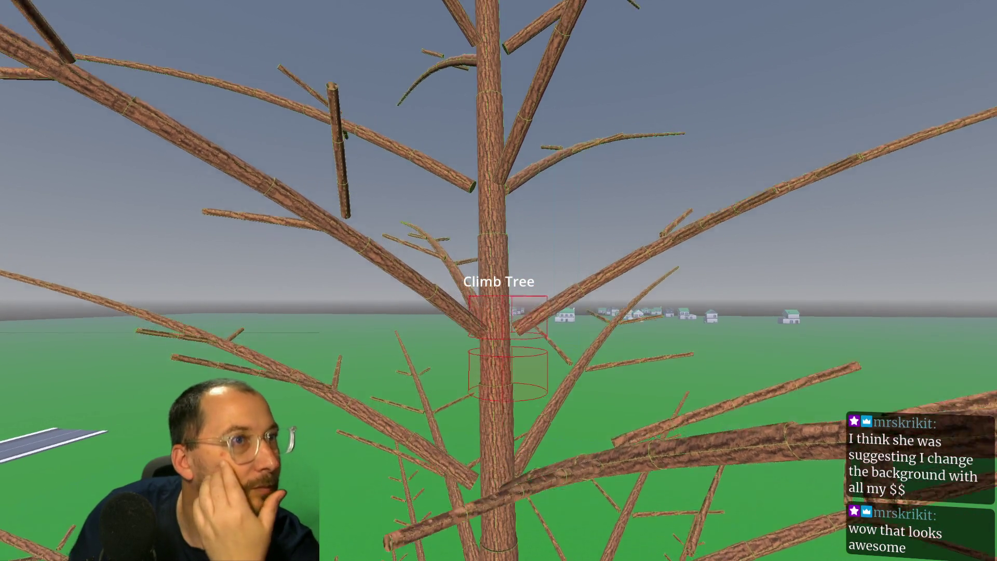
pyautogui.press('w')
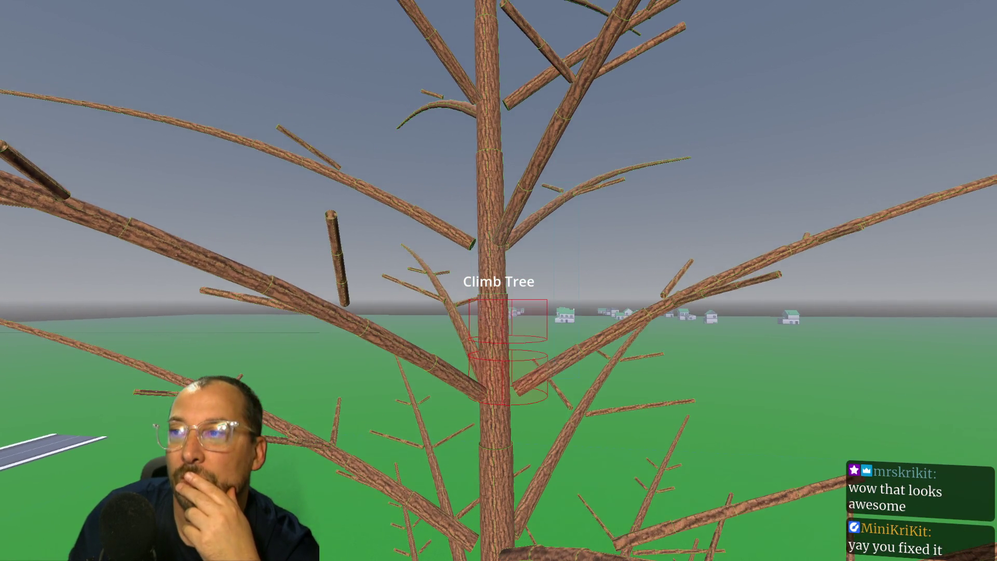
pyautogui.press('w')
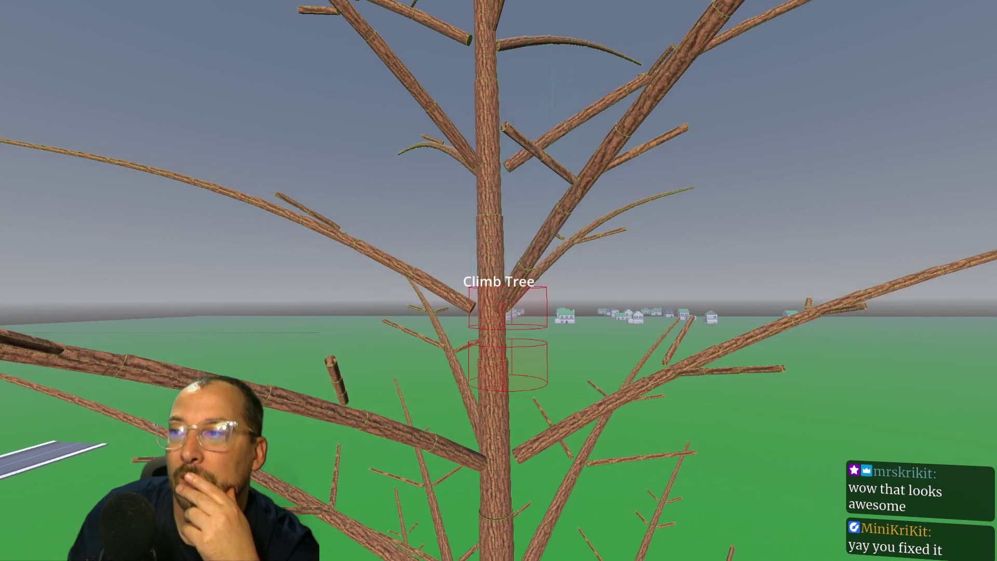
pyautogui.press('w')
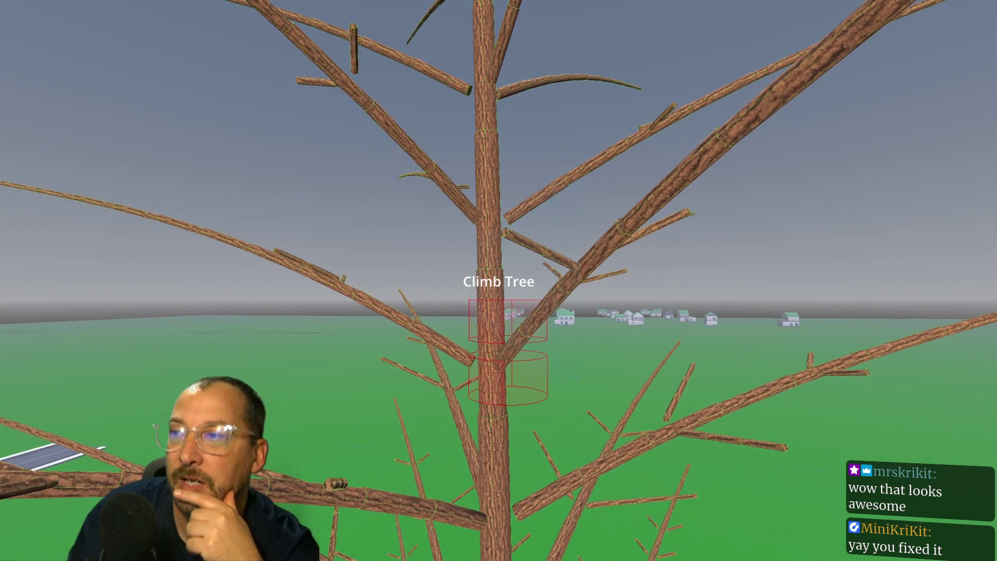
pyautogui.press('w')
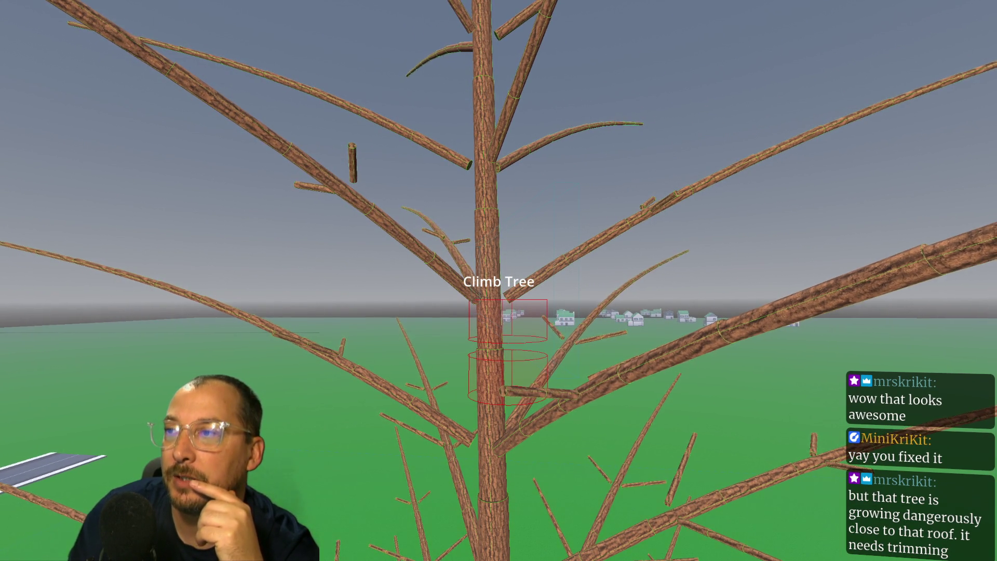
# Climb the last stretch to the top of the trunk, then stop the game with F8.
pyautogui.press('w')
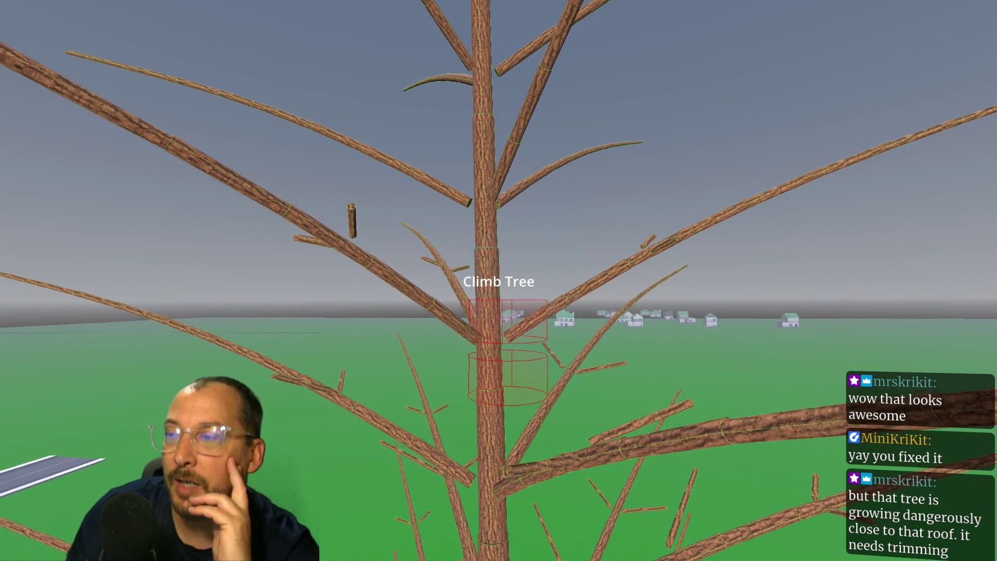
pyautogui.press('w')
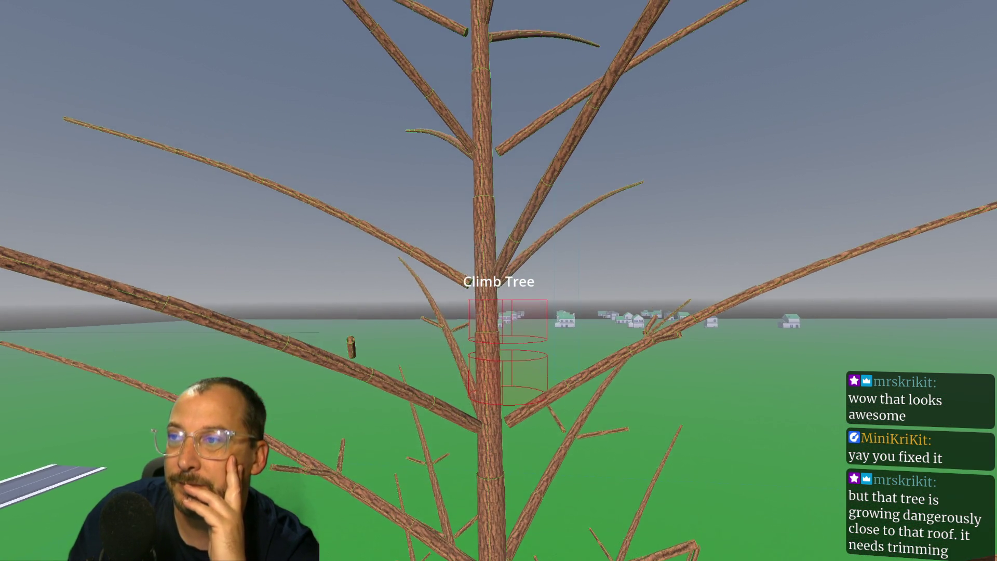
pyautogui.press('w')
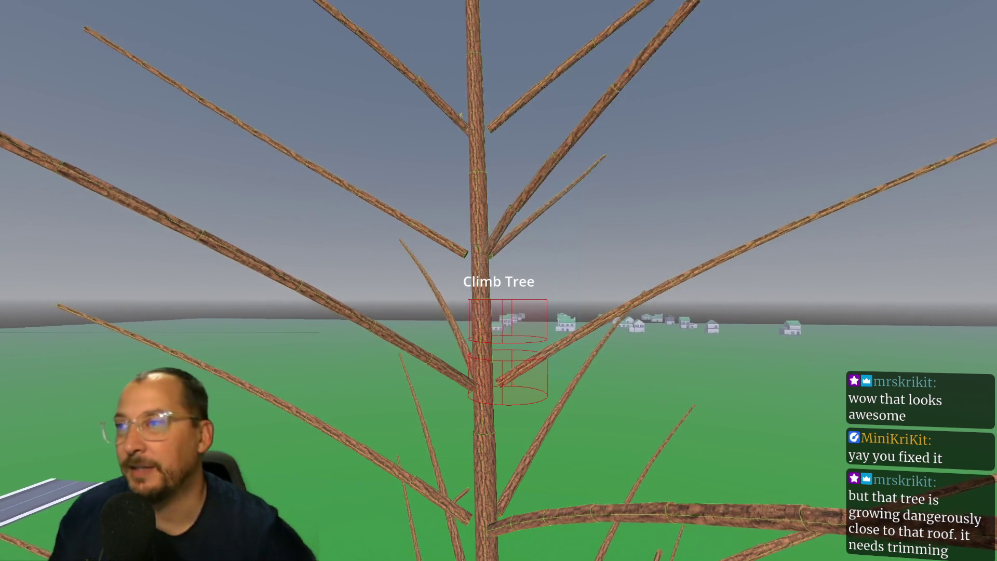
pyautogui.press('e')
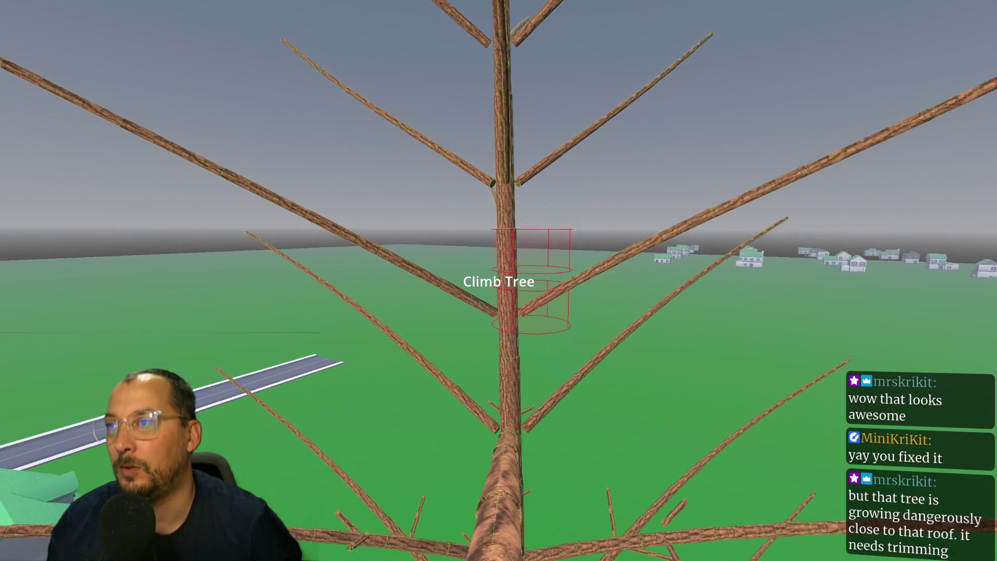
pyautogui.press('F8')
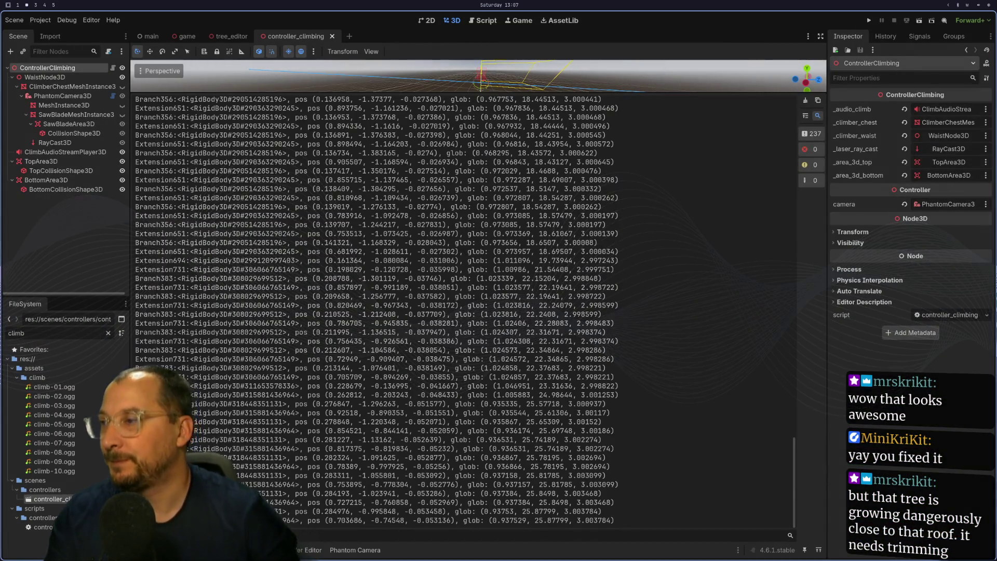
# Delete the commented connect line and the _child_entered_tree function, then save with :w.
pyautogui.press('super+1')
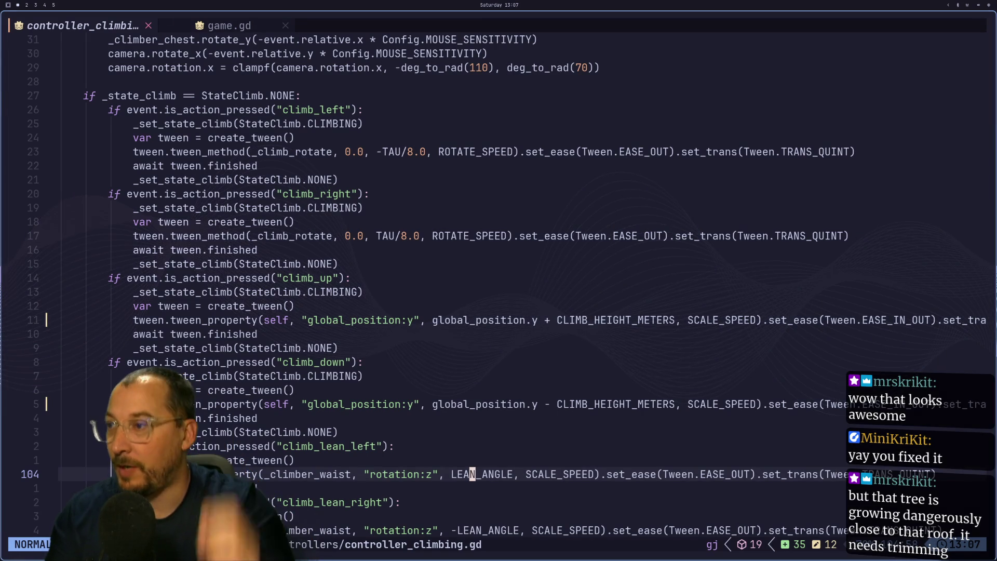
pyautogui.press('k')
pyautogui.press('k')
pyautogui.press('k')
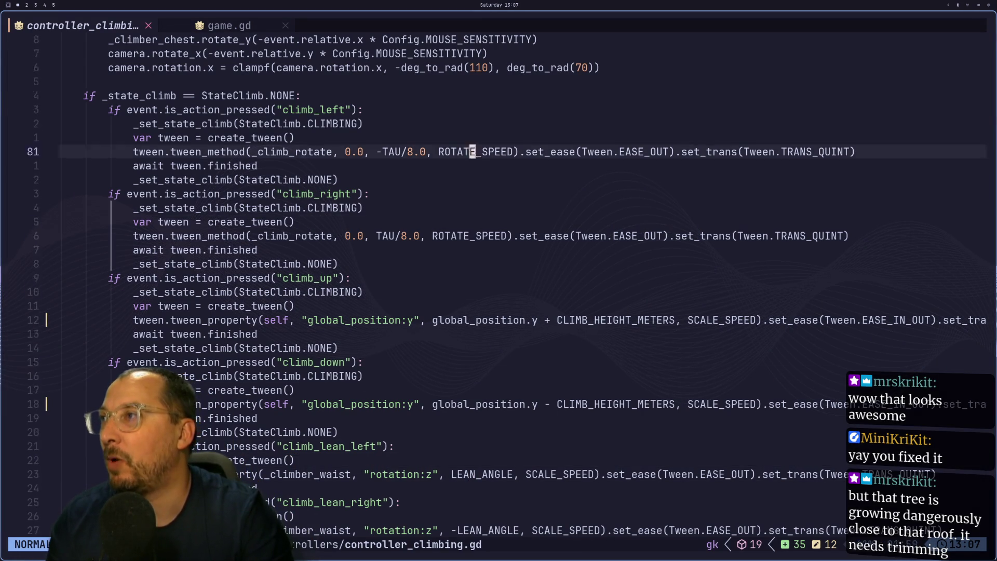
pyautogui.press('k')
pyautogui.press('k')
pyautogui.press('k')
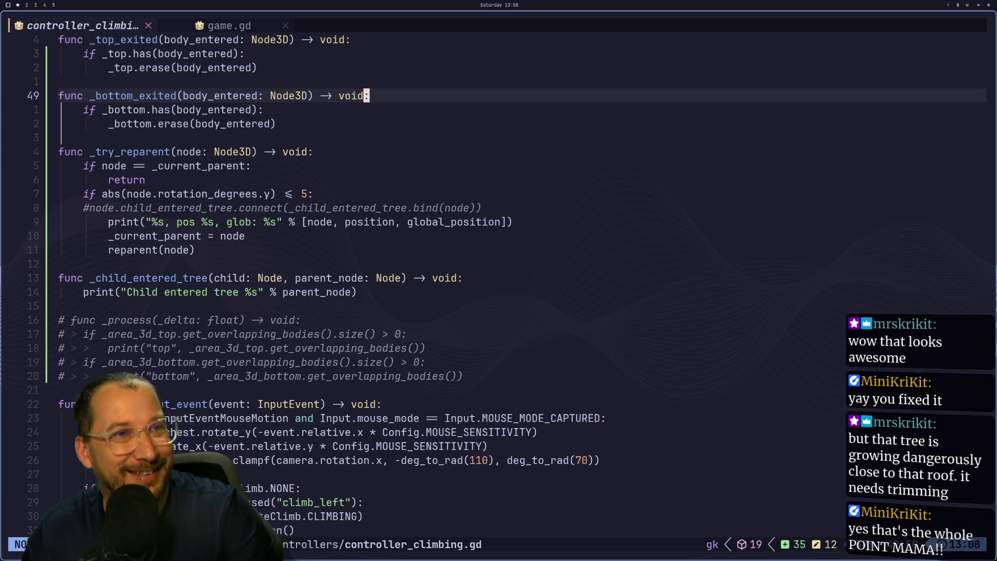
pyautogui.press('k')
pyautogui.press('k')
pyautogui.press('k')
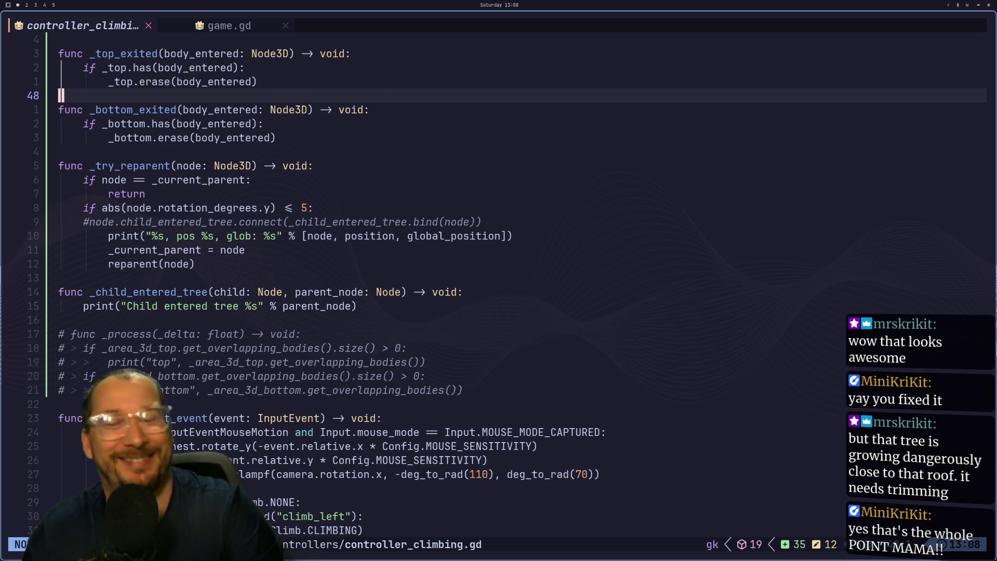
pyautogui.press('j')
pyautogui.press('j')
pyautogui.press('j')
pyautogui.press('j')
pyautogui.press('j')
pyautogui.press('j')
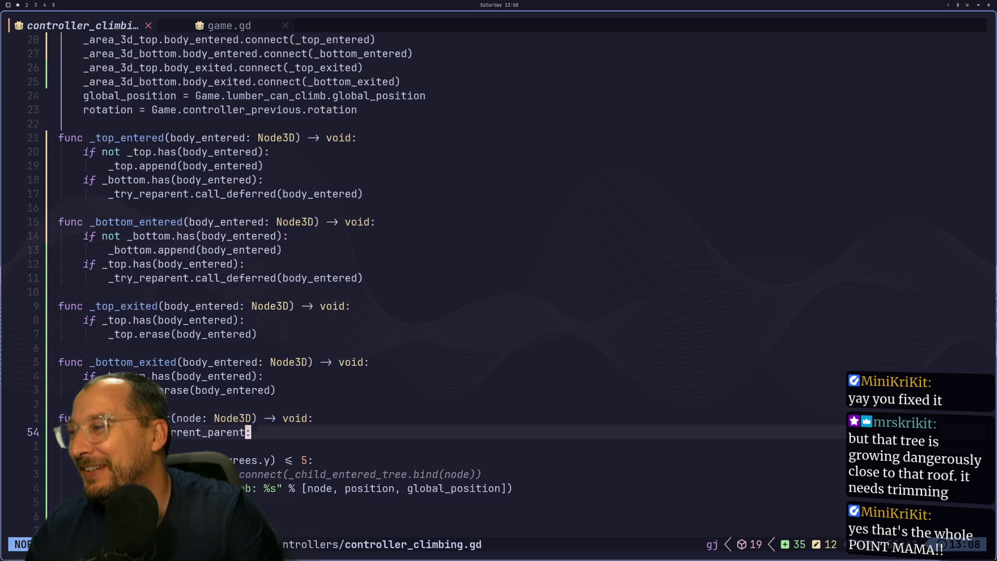
pyautogui.press('k')
pyautogui.press('k')
pyautogui.press('k')
pyautogui.press('k')
pyautogui.press('k')
pyautogui.press('k')
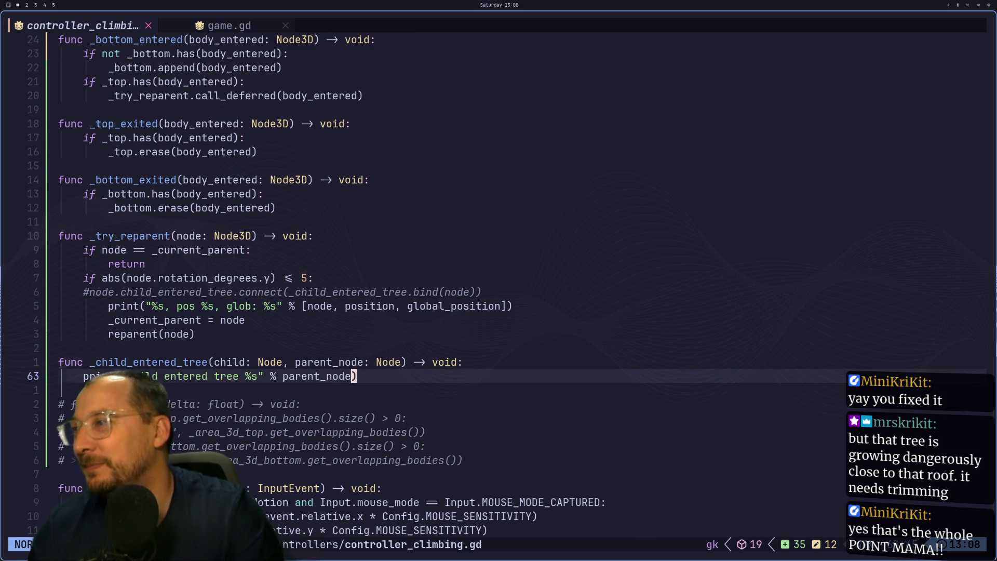
pyautogui.press('d')
pyautogui.press('d')
pyautogui.press('j')
pyautogui.press('j')
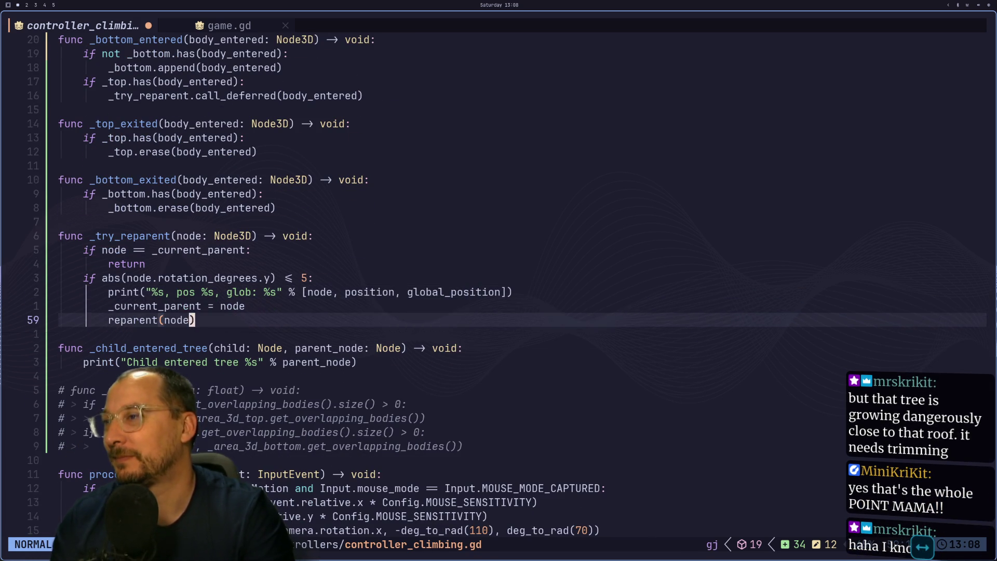
pyautogui.press('j')
pyautogui.press('j')
pyautogui.press('d')
pyautogui.press('d')
pyautogui.press('d')
pyautogui.press('d')
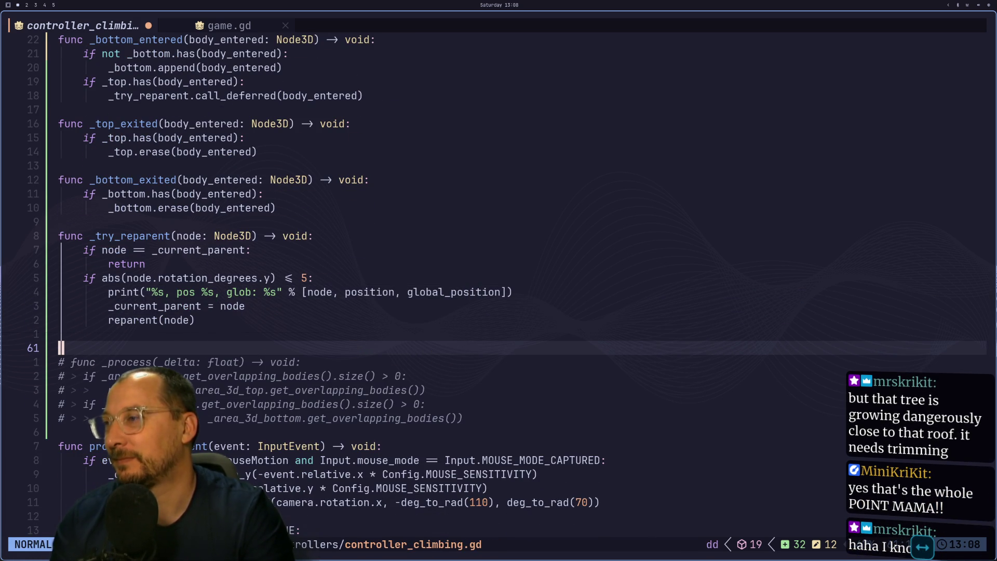
pyautogui.press('d')
pyautogui.press('d')
pyautogui.write(':w')
pyautogui.press('Return')
# Inspect the _current_parent assignment above reparent(node), then flip between the Godot and other workspaces.
pyautogui.press('k')
pyautogui.press('k')
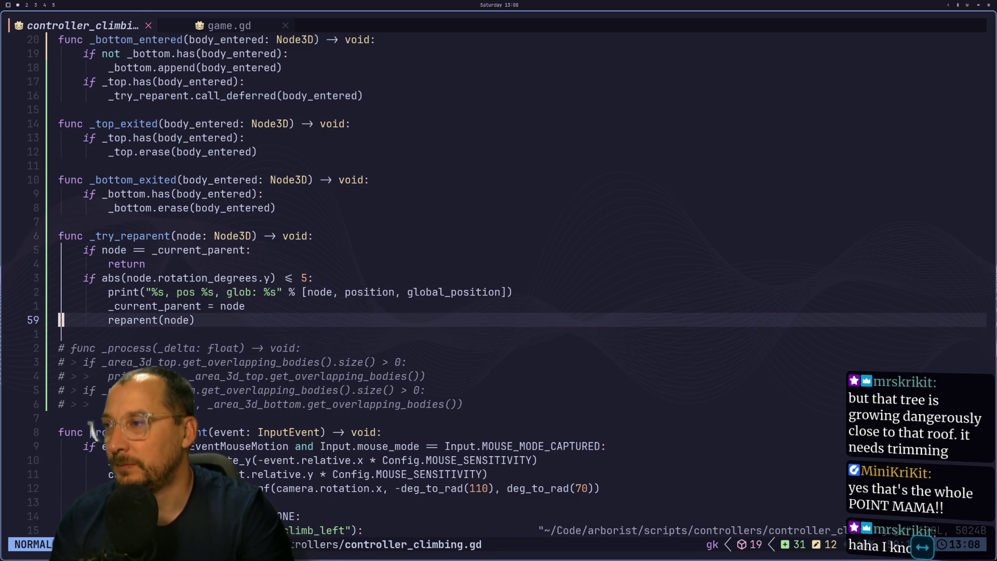
pyautogui.press('k')
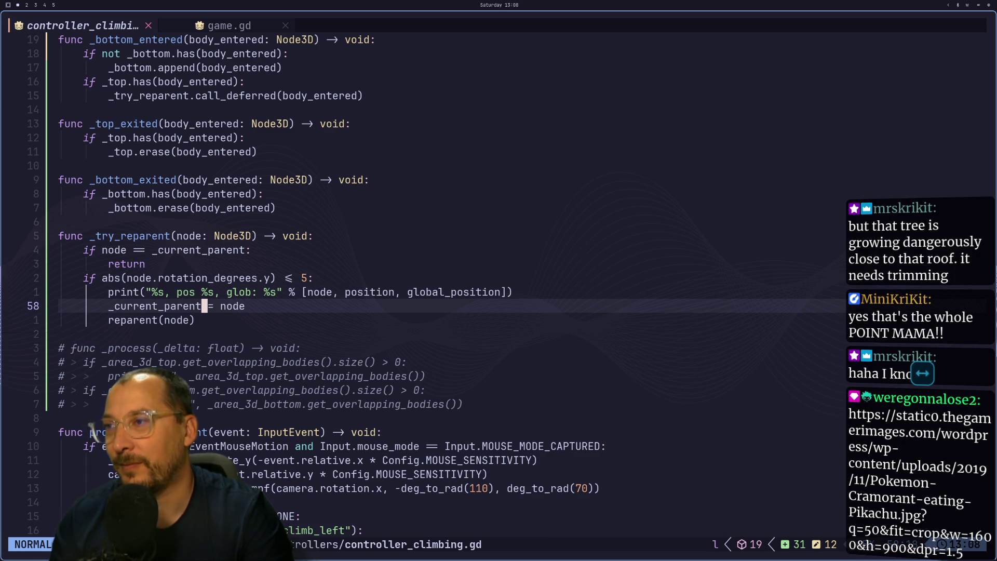
pyautogui.press('$')
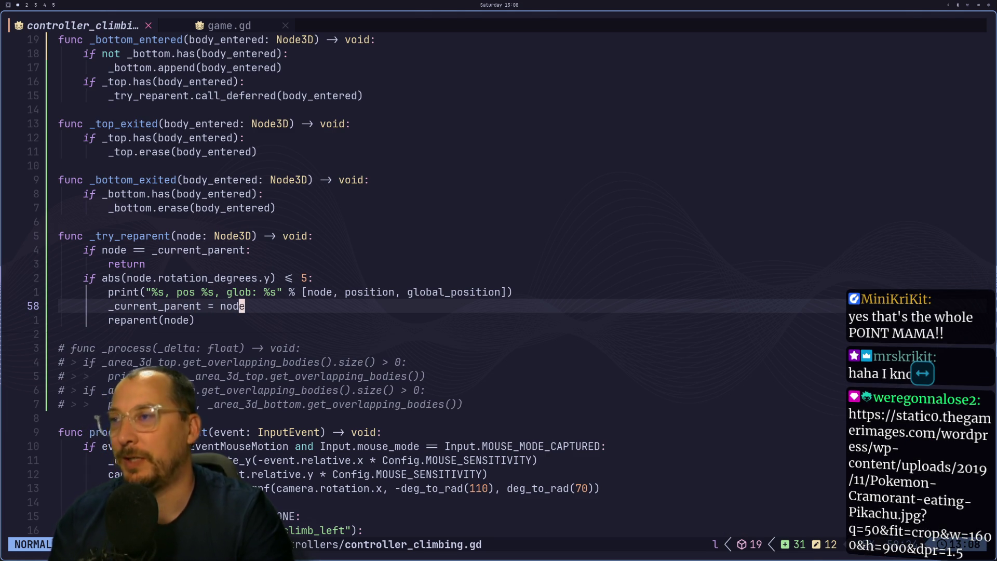
pyautogui.press('super+2')
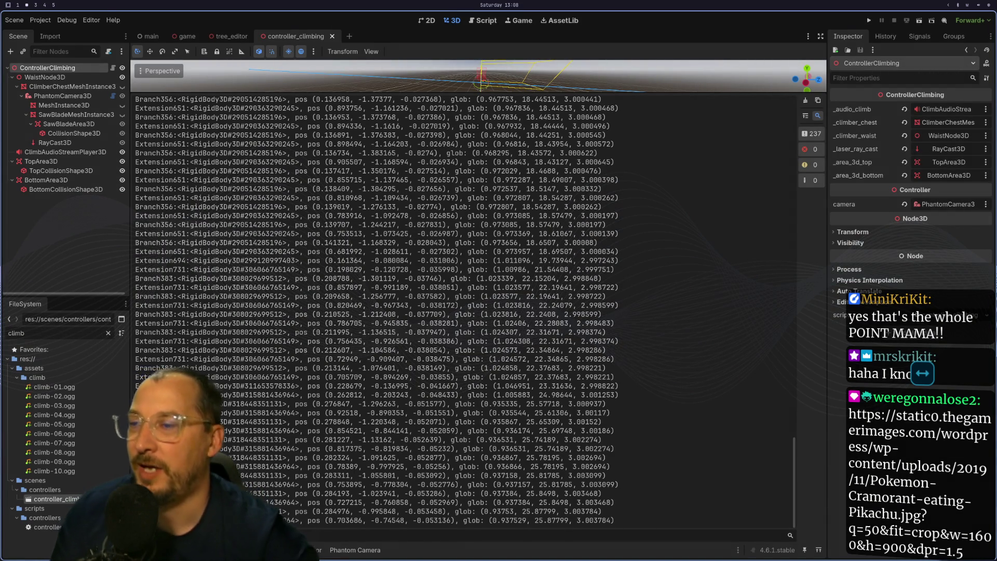
pyautogui.press('super+1')
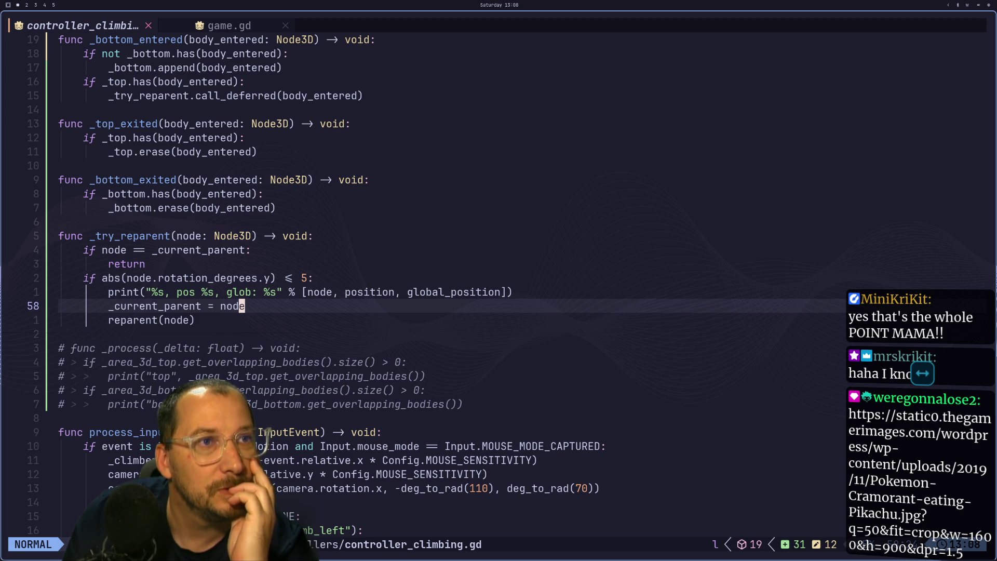
pyautogui.press('super+4')
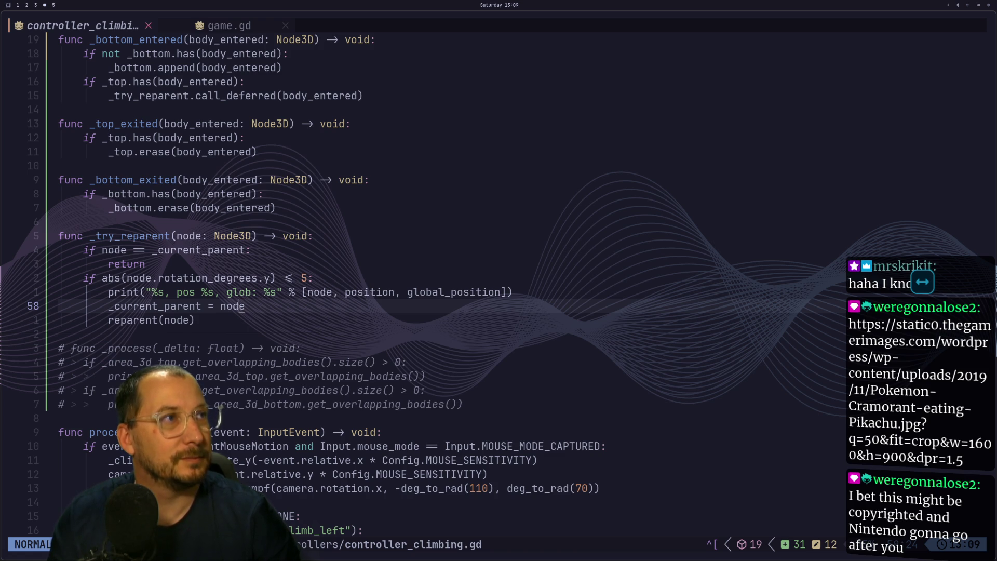
# Switch the desktop theme to Catppuccin through the Omarchy Style > Theme menu.
pyautogui.press('super+1')
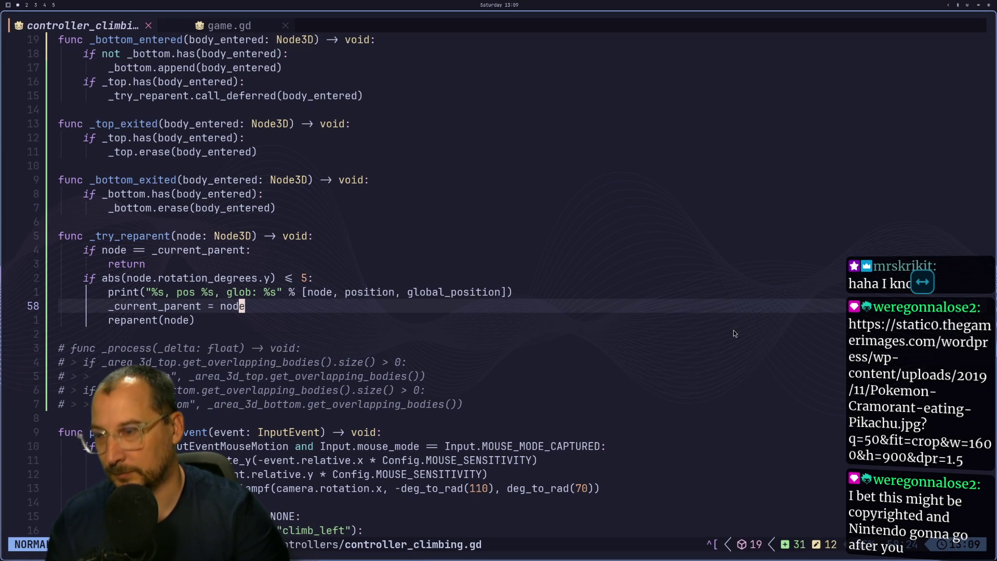
pyautogui.press('super+space')
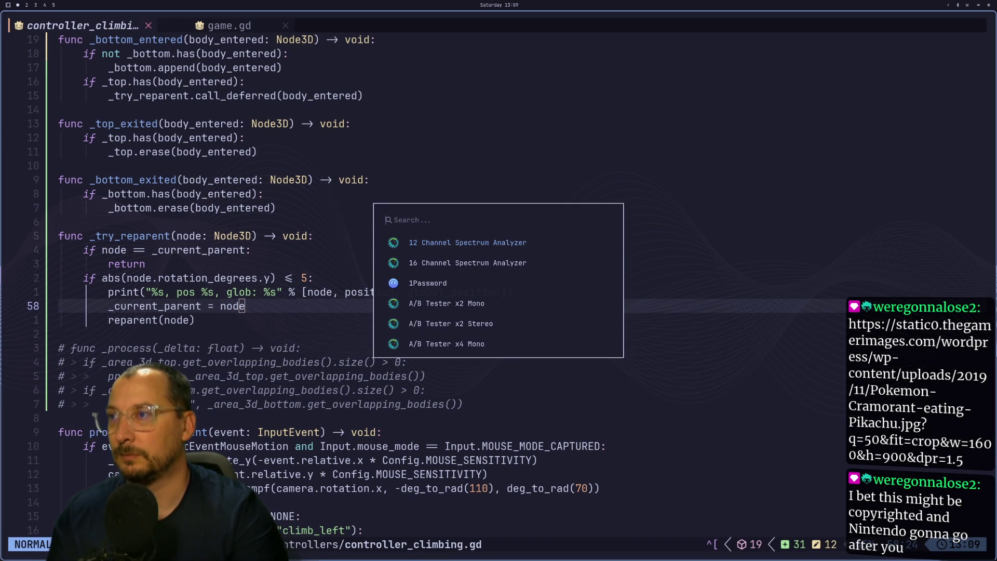
pyautogui.press('Escape')
pyautogui.press('super+space')
pyautogui.write('te')
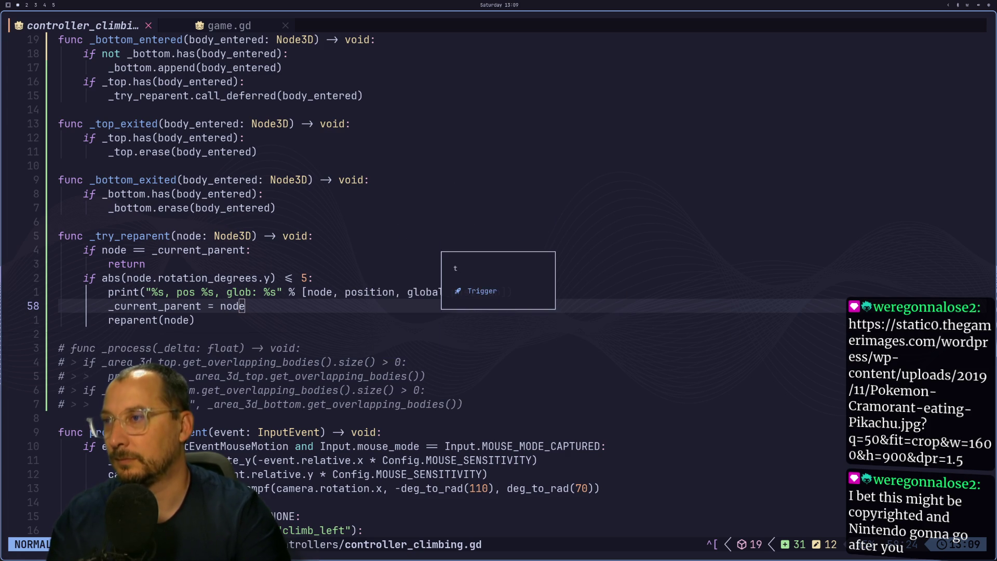
pyautogui.press('BackSpace')
pyautogui.write('he')
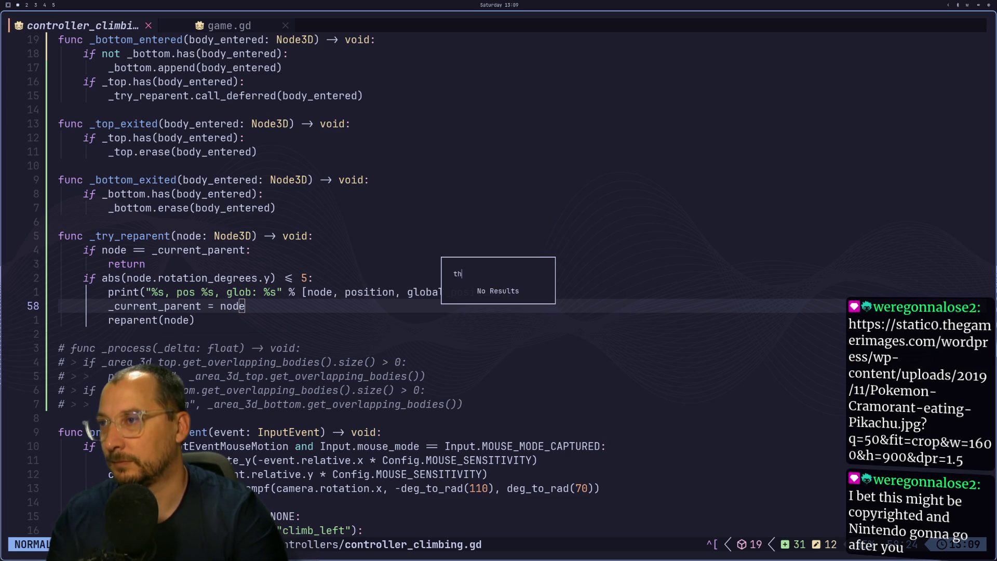
pyautogui.press('BackSpace')
pyautogui.press('BackSpace')
pyautogui.write('st')
pyautogui.press('Return')
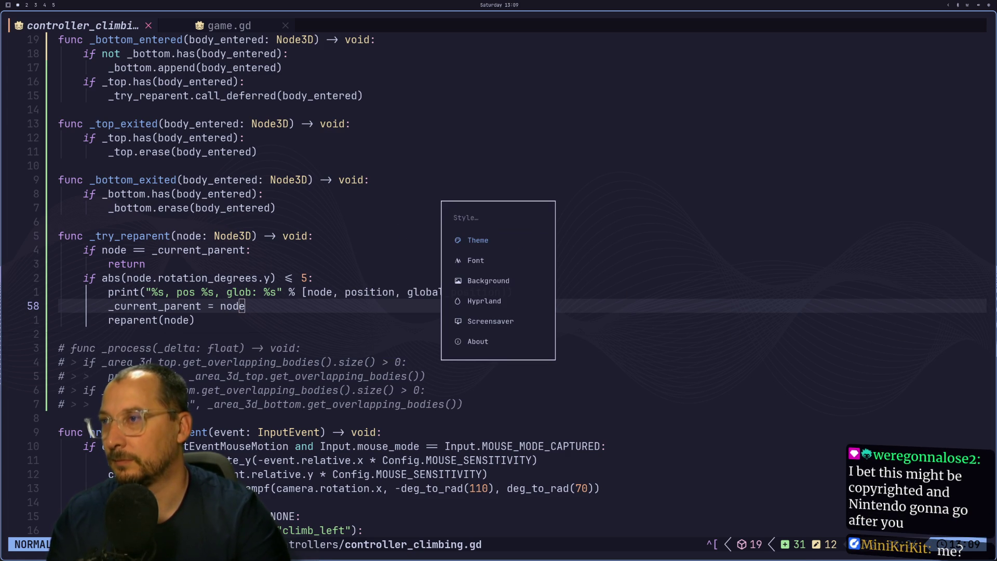
pyautogui.press('Return')
pyautogui.write('cat')
pyautogui.press('Down')
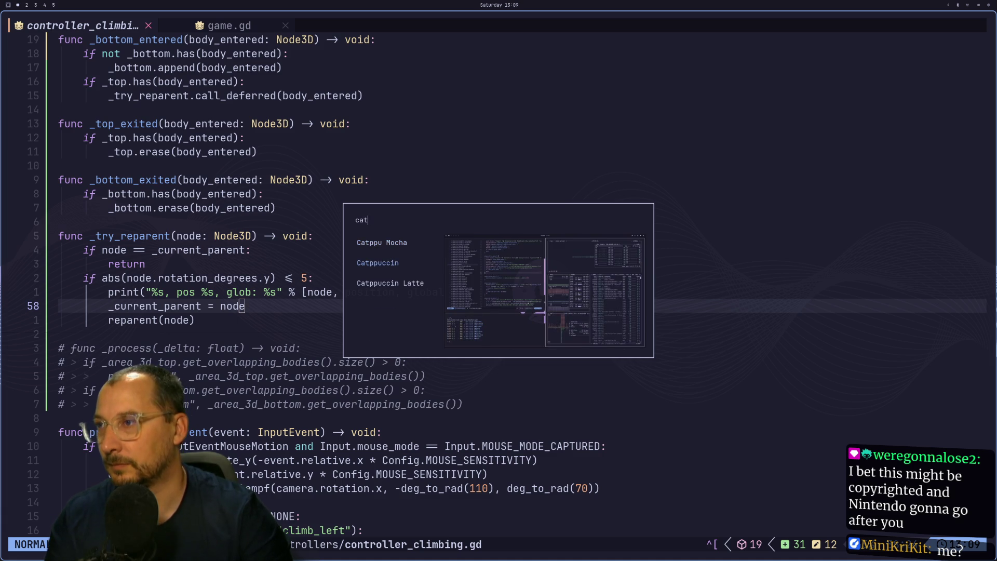
pyautogui.press('Return')
# Browse the wallpaper picker and close it without changing the wallpaper.
pyautogui.press('super+space')
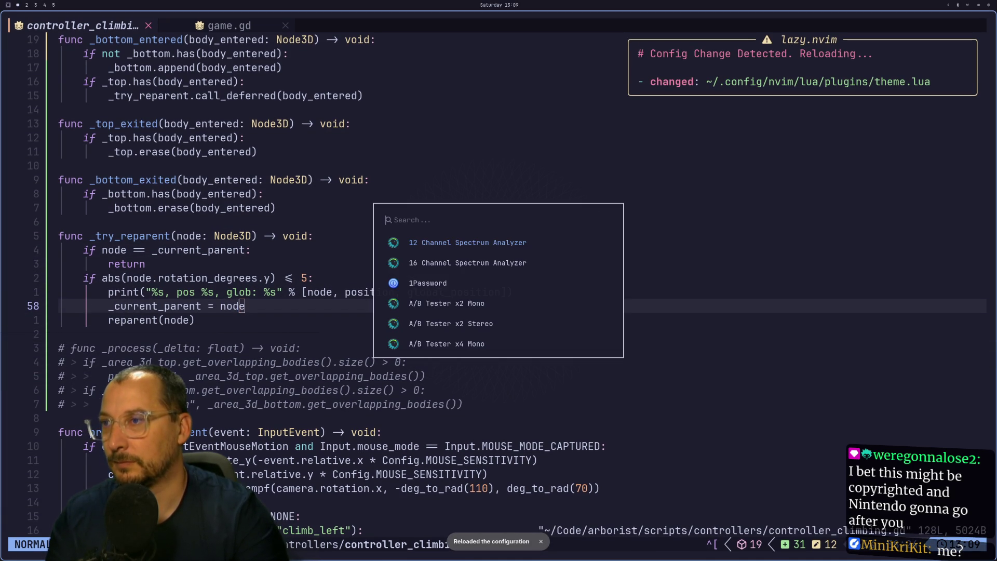
pyautogui.press('Escape')
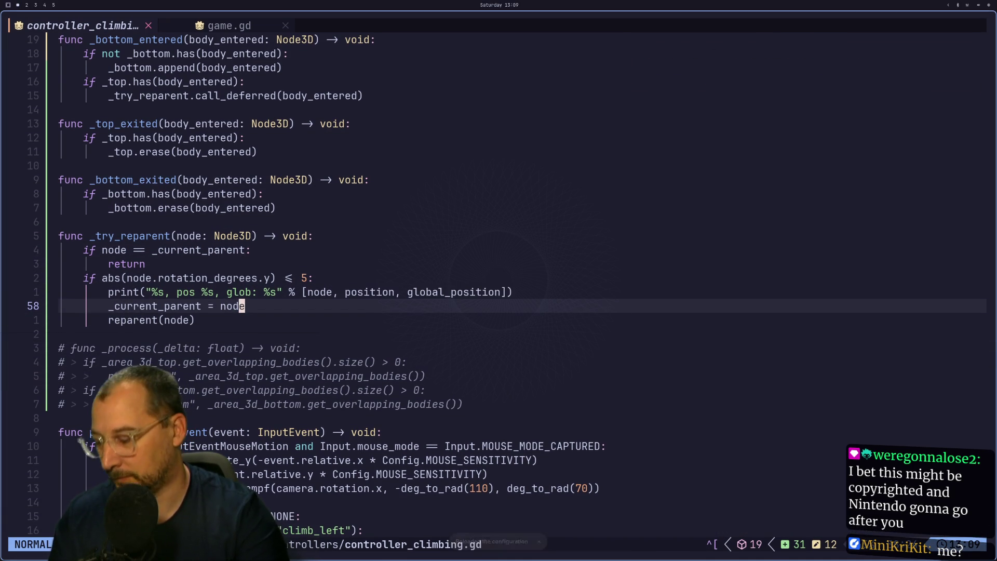
pyautogui.press('super+w')
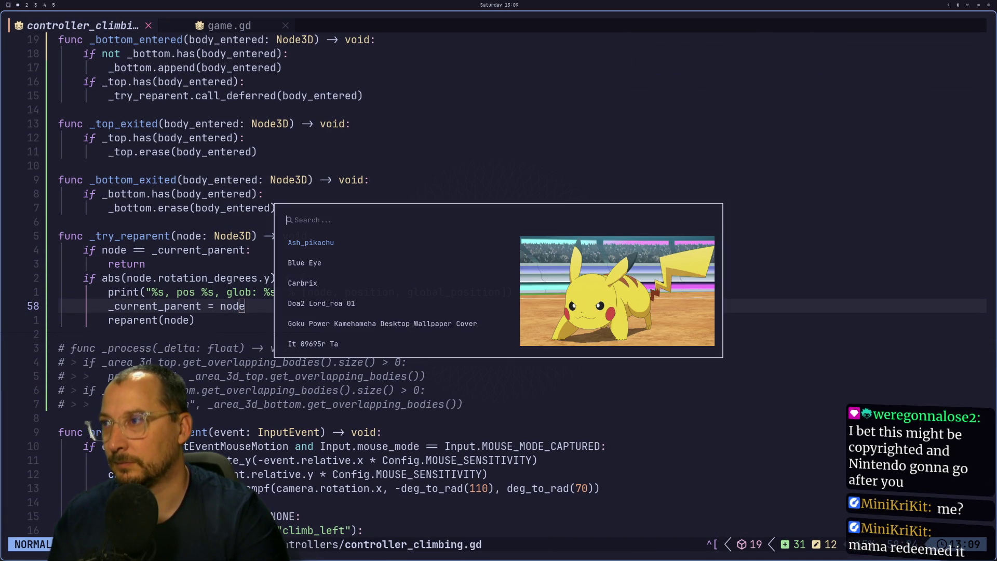
pyautogui.press('Down')
pyautogui.press('Down')
pyautogui.press('Down')
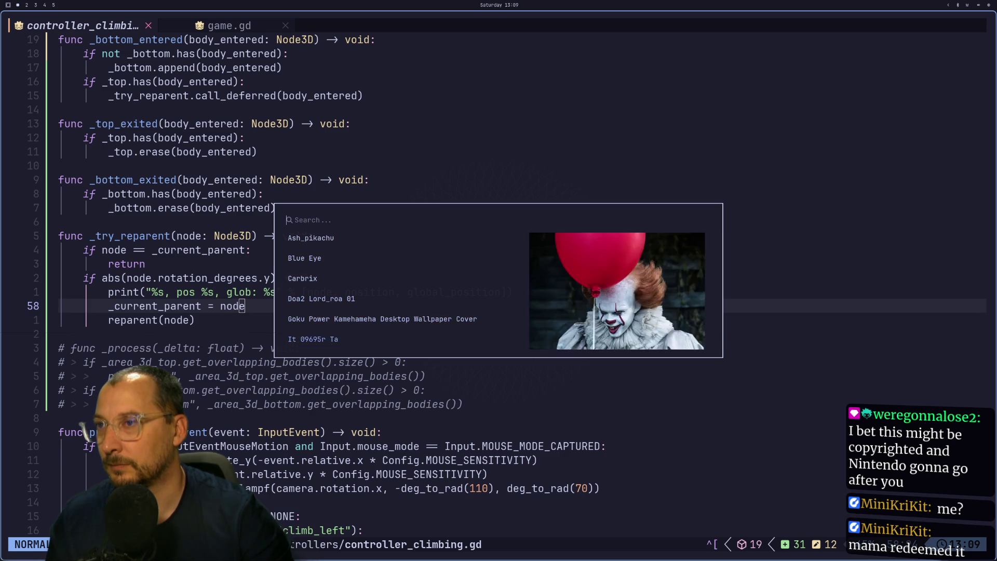
pyautogui.press('Down')
pyautogui.press('Down')
pyautogui.press('Down')
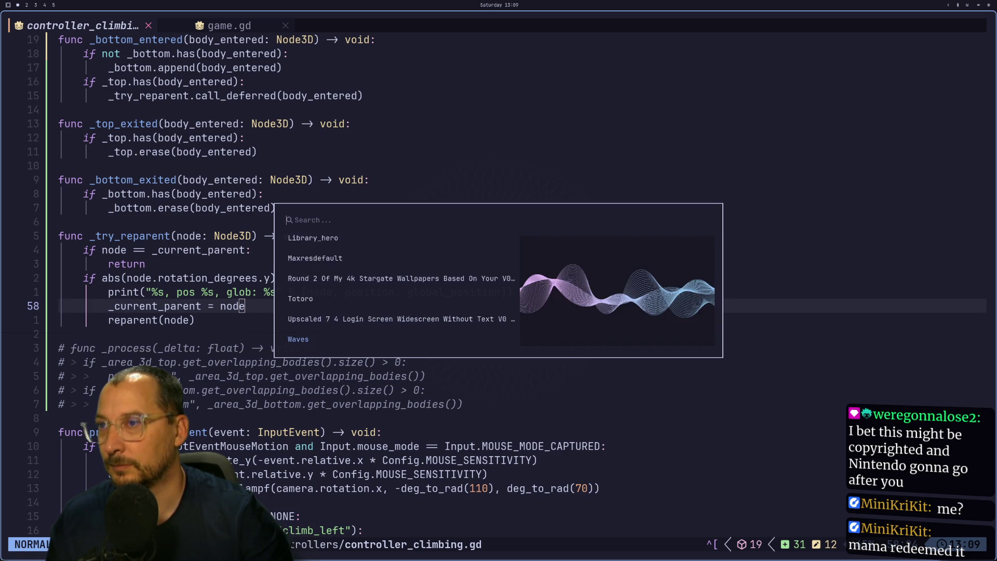
pyautogui.press('Down')
pyautogui.press('Up')
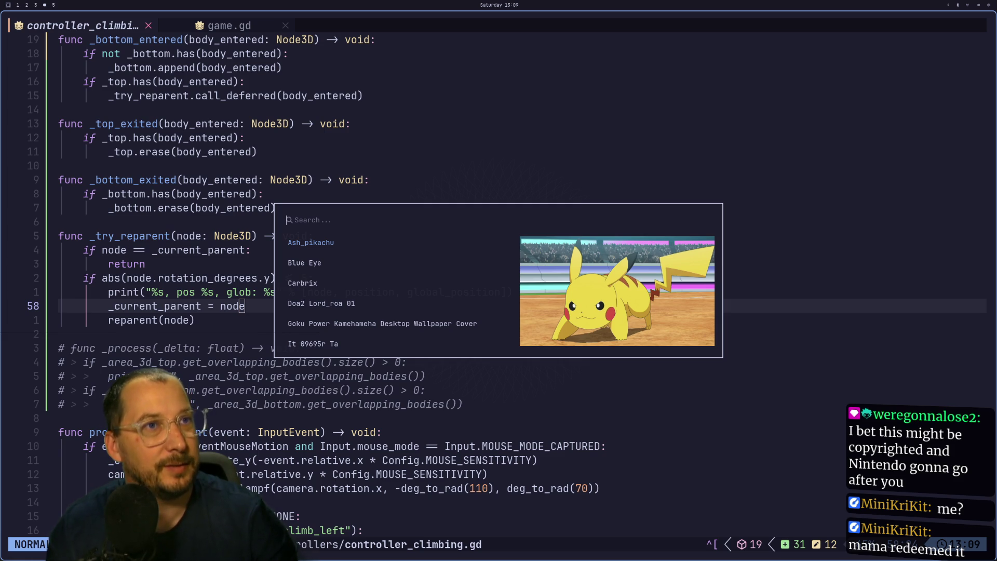
pyautogui.press('Escape')
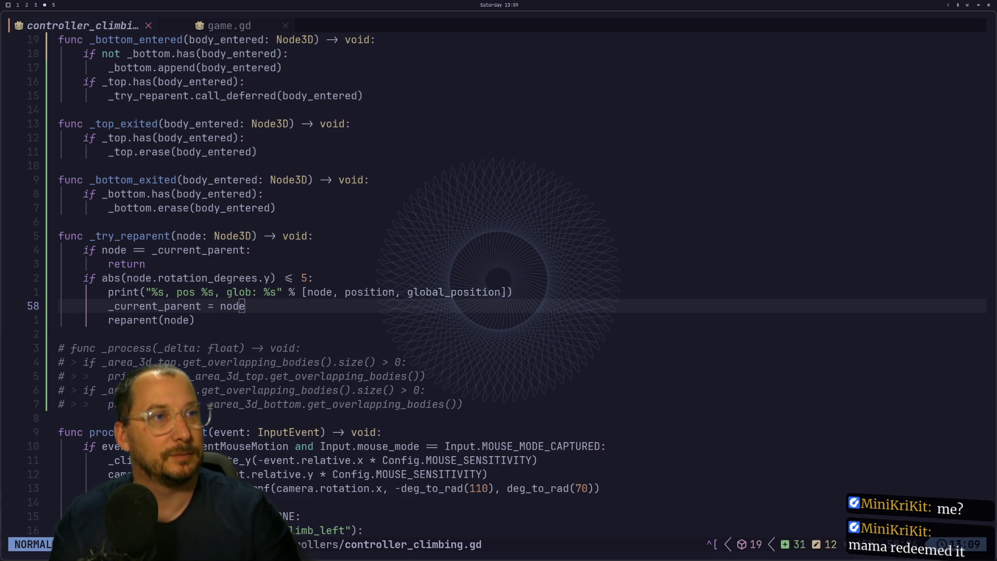
# Apply the Pokemon Cramorant Eating Pikachu wallpaper.
pyautogui.press('super+1')
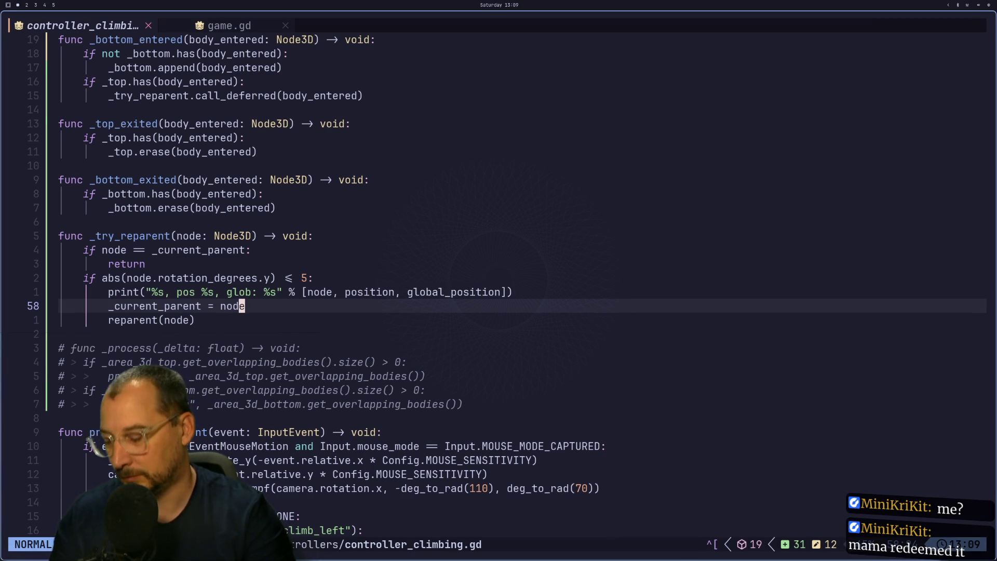
pyautogui.press('super+w')
pyautogui.press('Down')
pyautogui.press('Down')
pyautogui.press('Down')
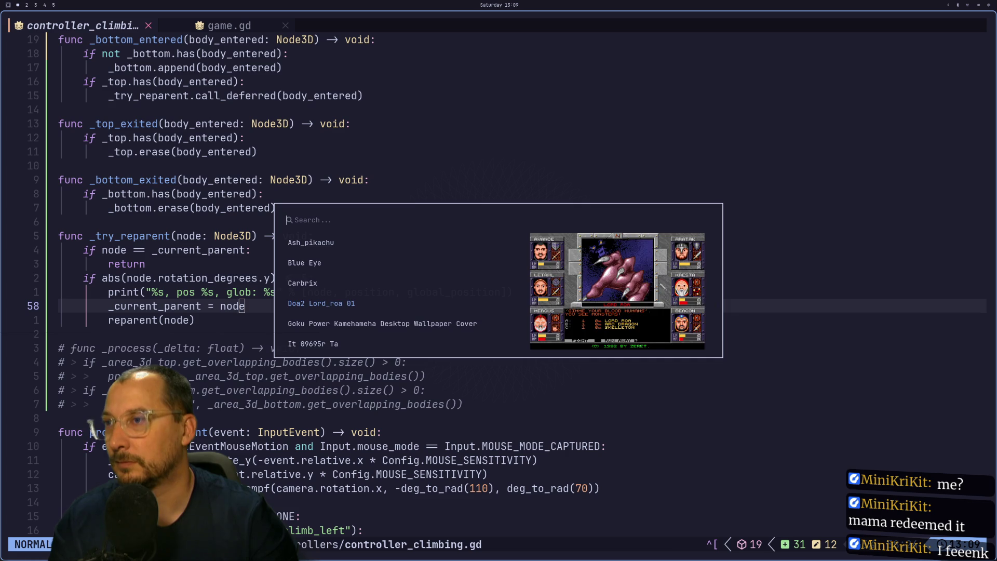
pyautogui.press('Down')
pyautogui.press('Down')
pyautogui.press('Down')
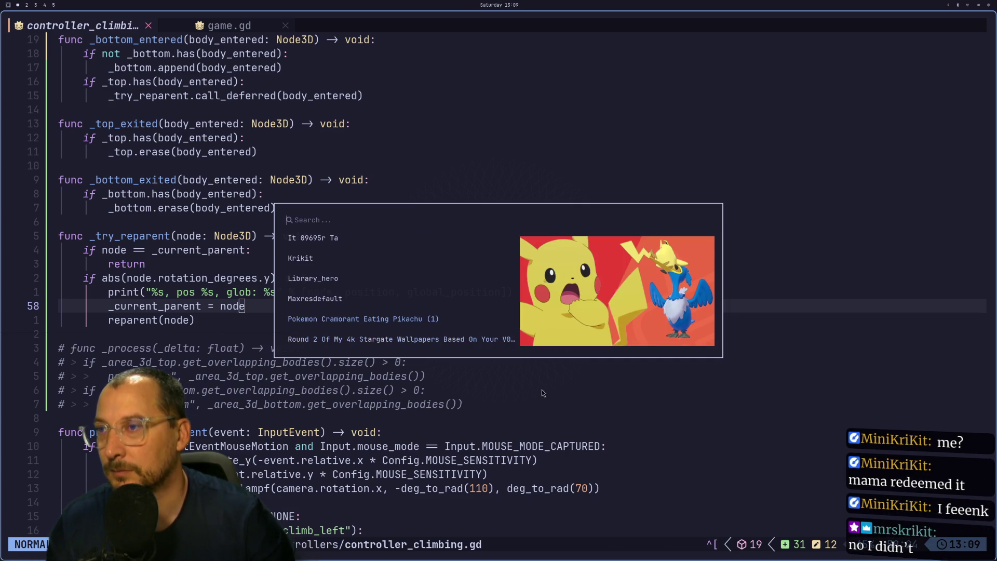
pyautogui.press('Return')
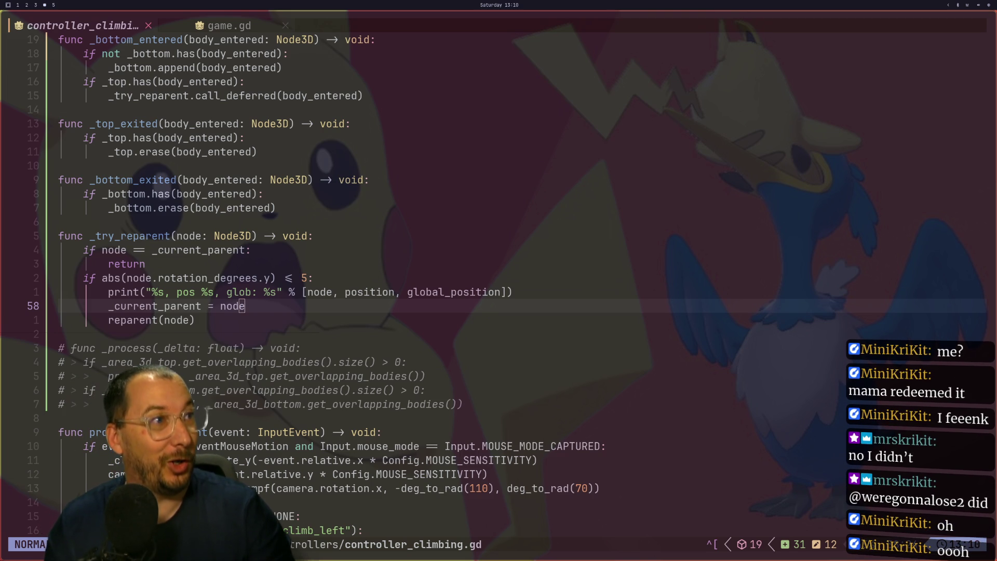
# Return to the Godot editor workspace.
pyautogui.hotkey('alt', 'Tab')
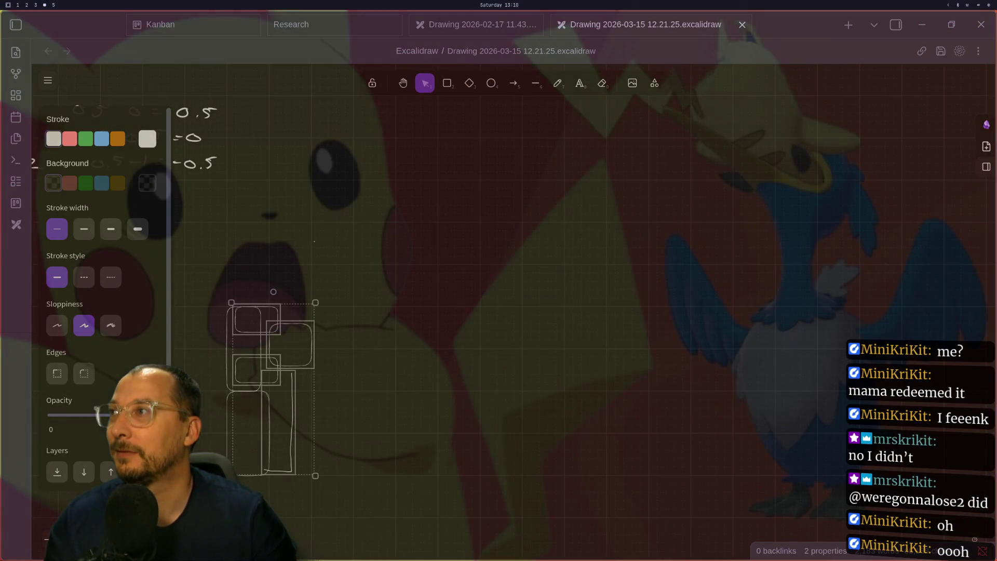
pyautogui.press('super+2')
pyautogui.press('super+4')
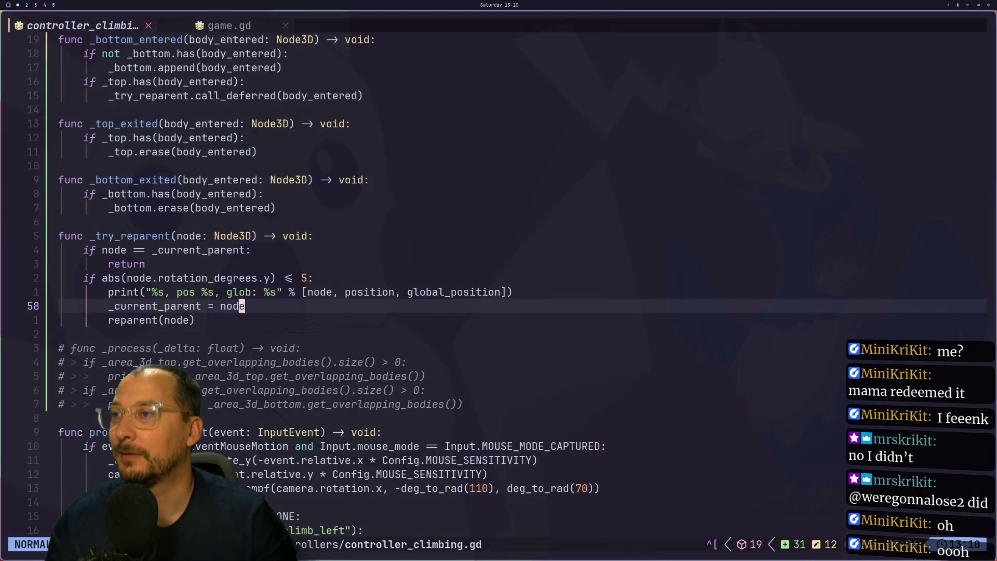
pyautogui.press('super+2')
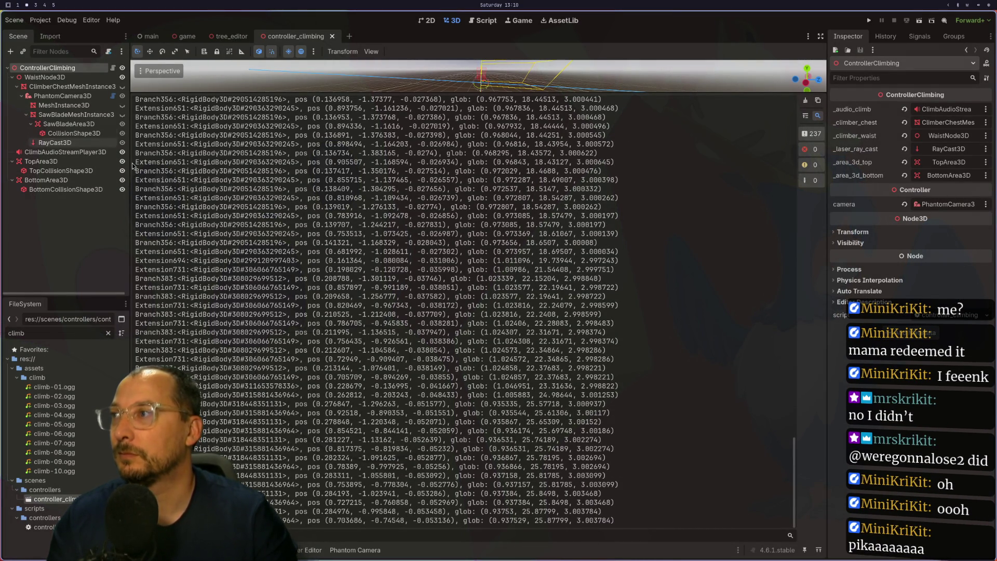
# Collapse the Output panel and toggle the climber mesh visibility in the scene tree.
pyautogui.hotkey('shift', 'F12')
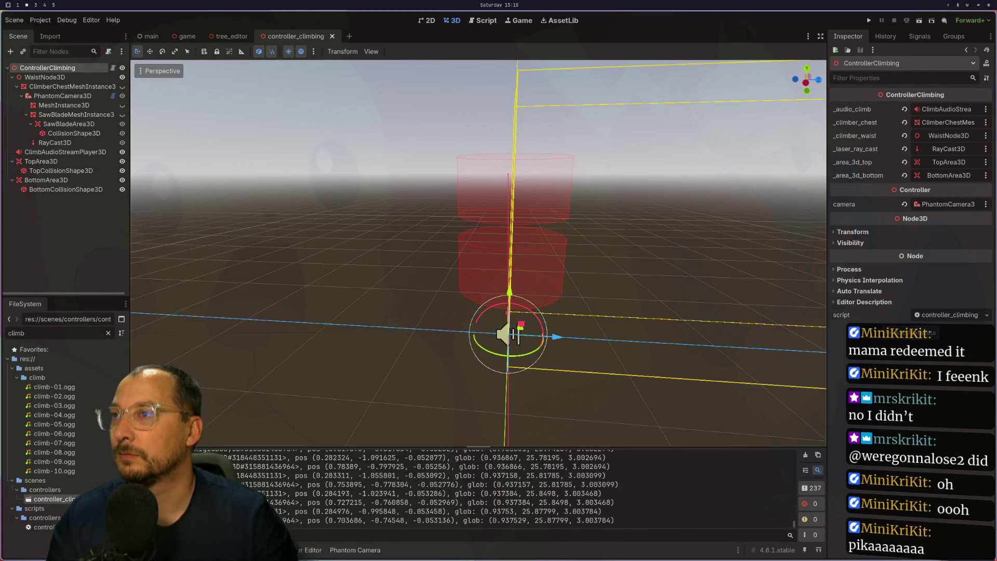
pyautogui.scroll(5, 484, 363)
pyautogui.scroll(-8, 468, 338)
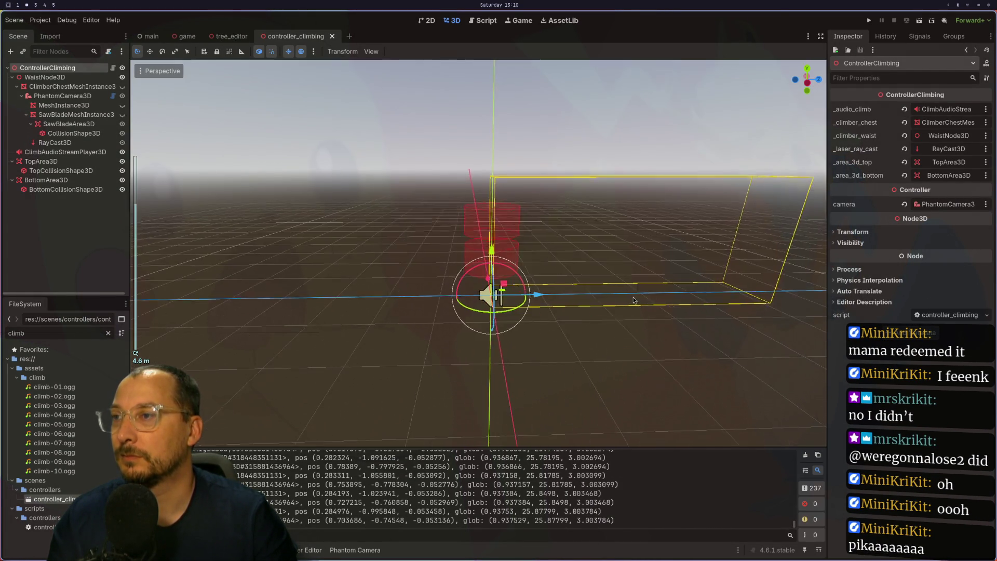
pyautogui.click(123, 106)
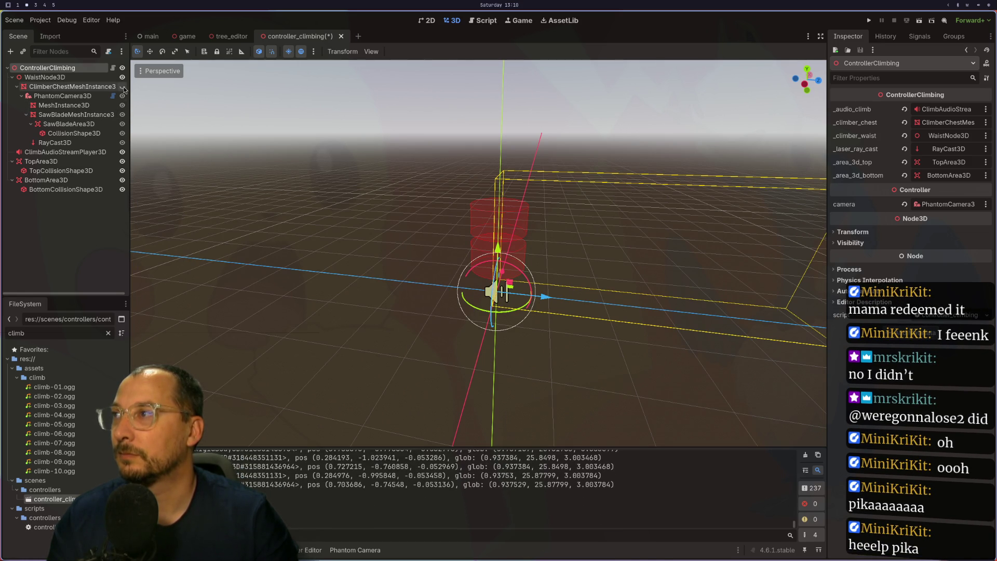
pyautogui.click(122, 87)
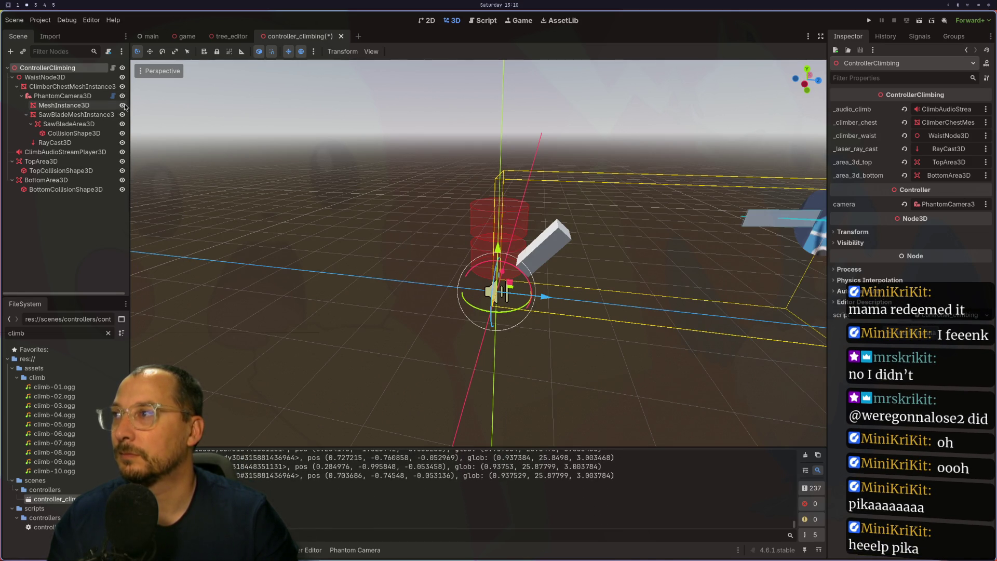
pyautogui.click(123, 106)
pyautogui.scroll(-5, 677, 242)
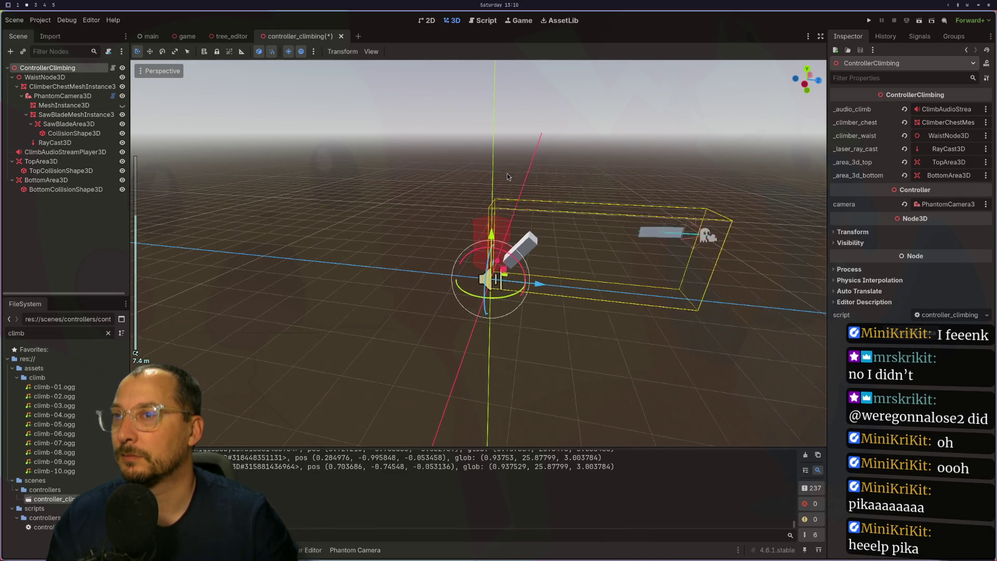
# Drag PhantomCamera3D left along X, hide it and the chest mesh, then save and run.
pyautogui.click(59, 97)
pyautogui.moveTo(812, 236); pyautogui.dragTo(602, 211)
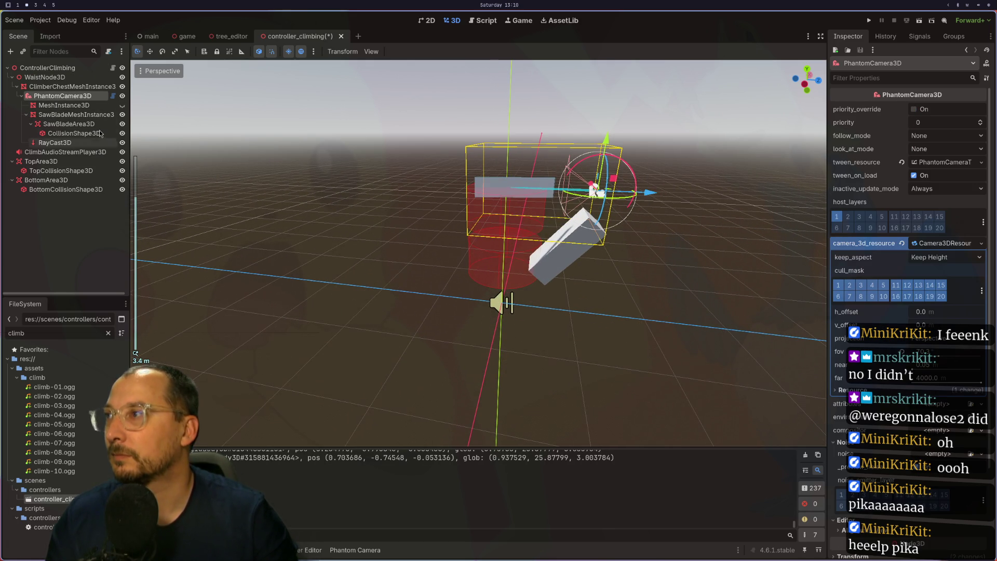
pyautogui.click(122, 95)
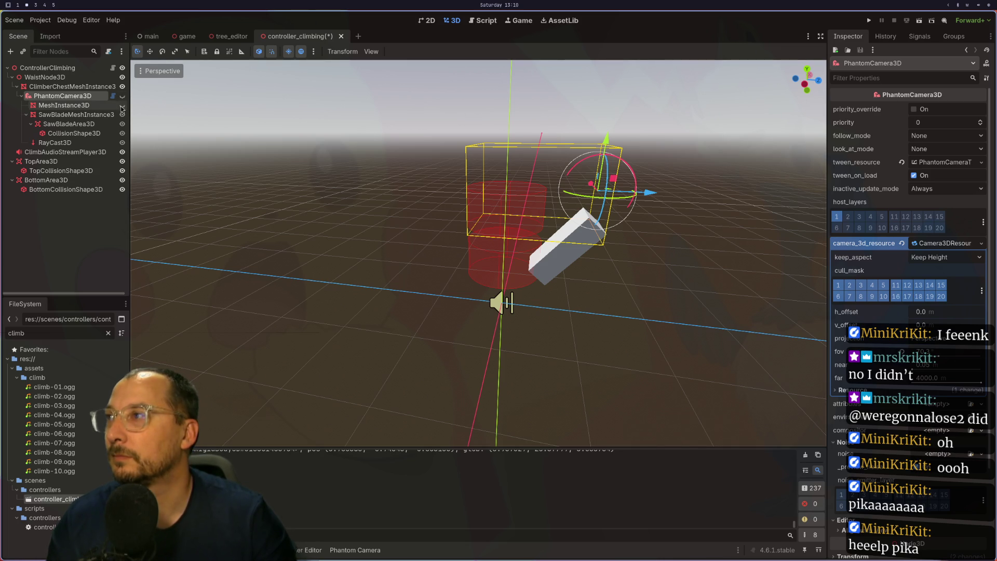
pyautogui.click(122, 86)
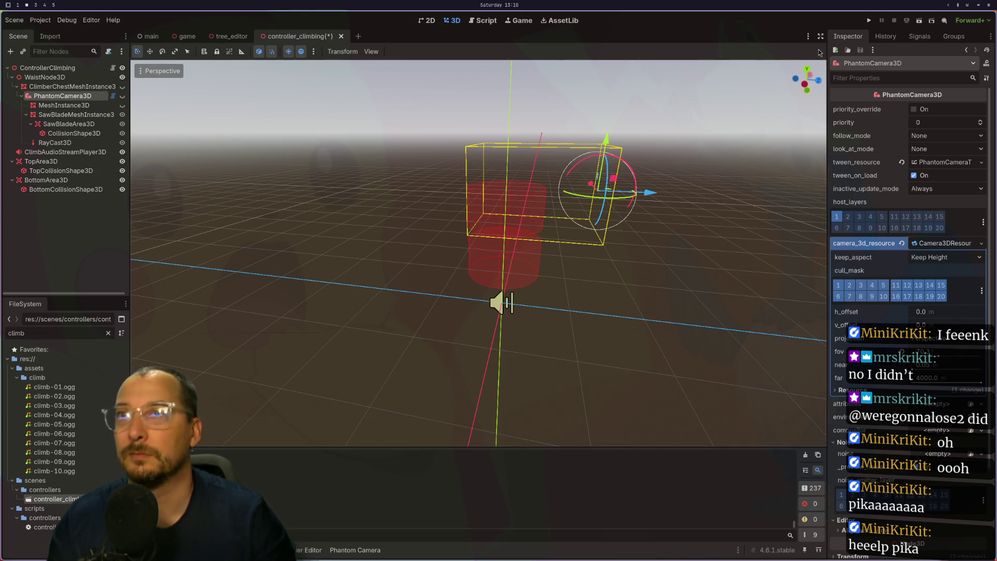
pyautogui.click(875, 19)
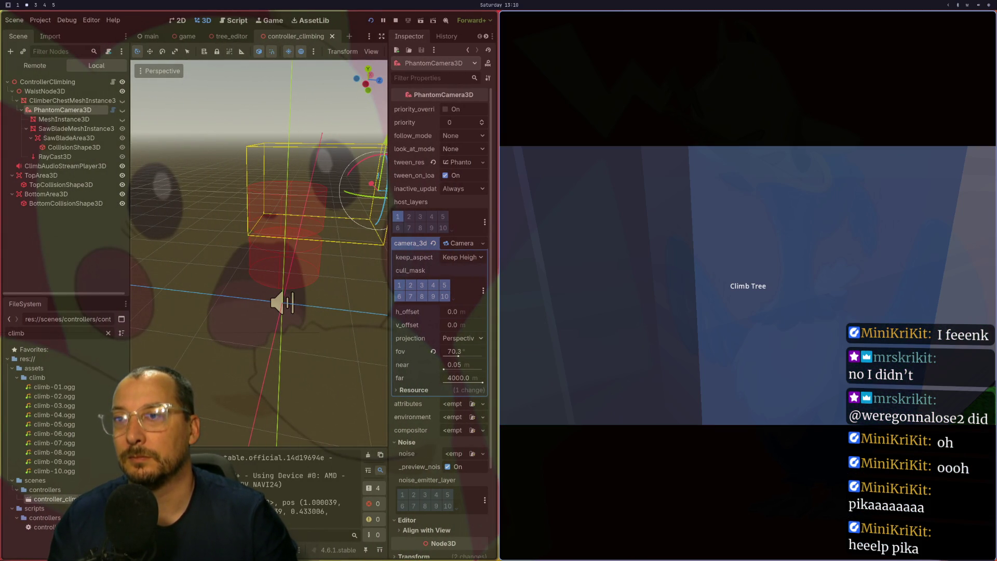
# Stop the game, play-test the climbing scene again, and stop it with F8.
pyautogui.click(395, 21)
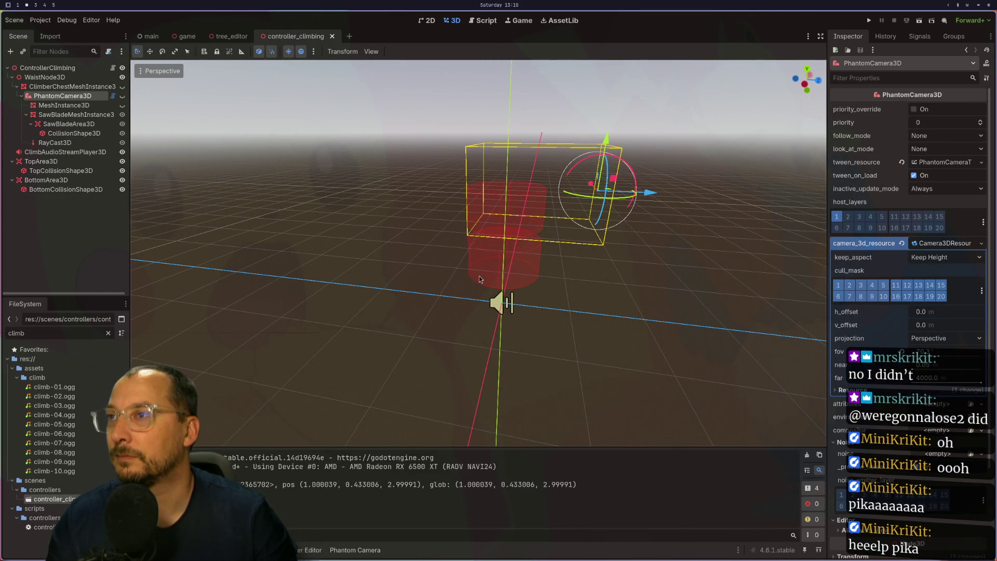
pyautogui.scroll(-3, 479, 279)
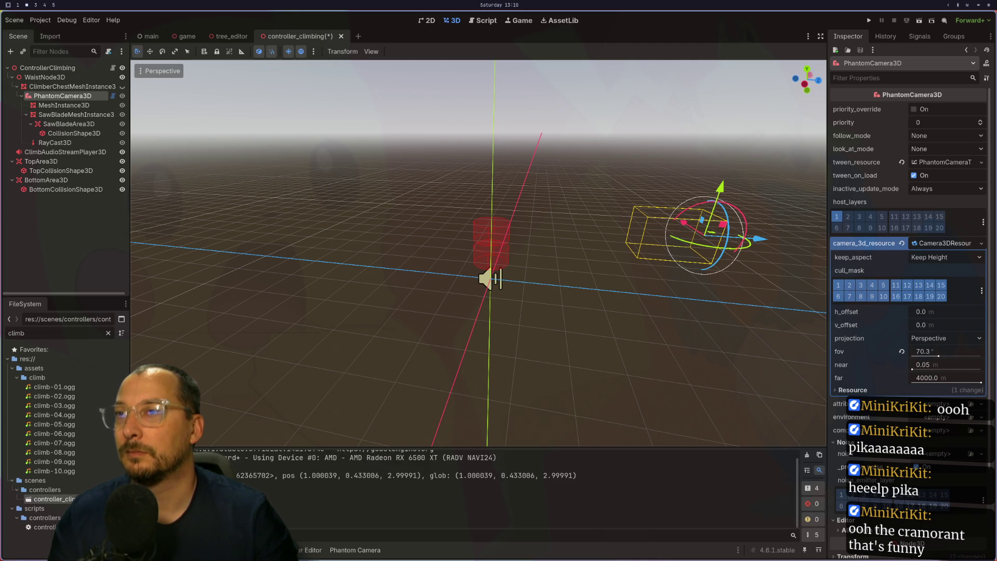
pyautogui.click(869, 21)
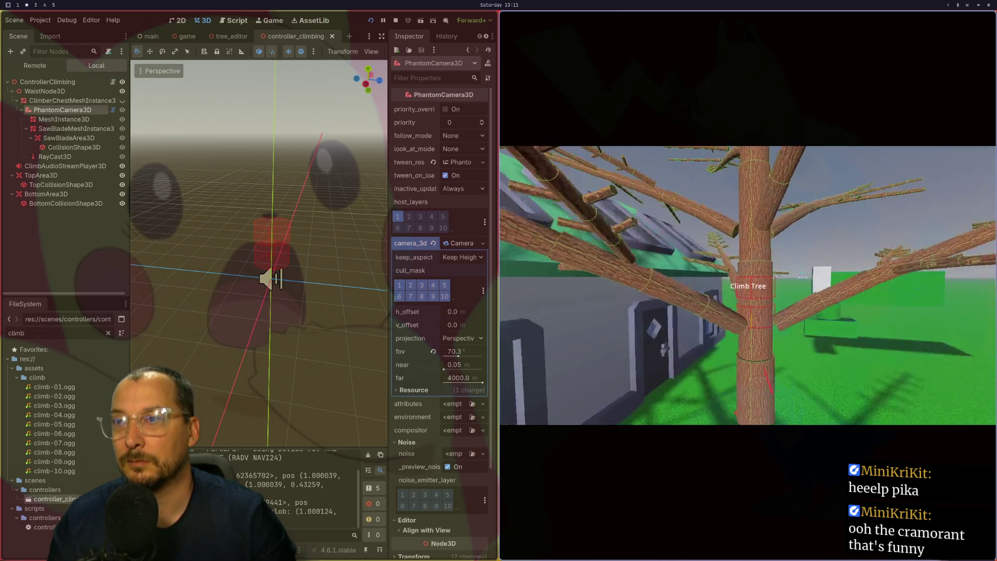
pyautogui.press('F8')
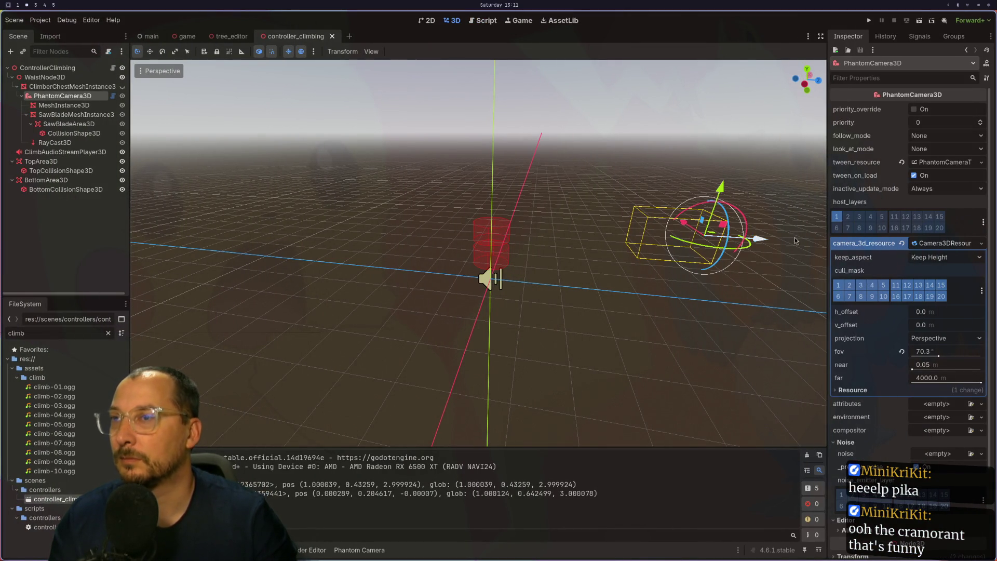
# Shift the PhantomCamera3D left toward the climber and test-run the game.
pyautogui.moveTo(773, 242); pyautogui.dragTo(612, 233)
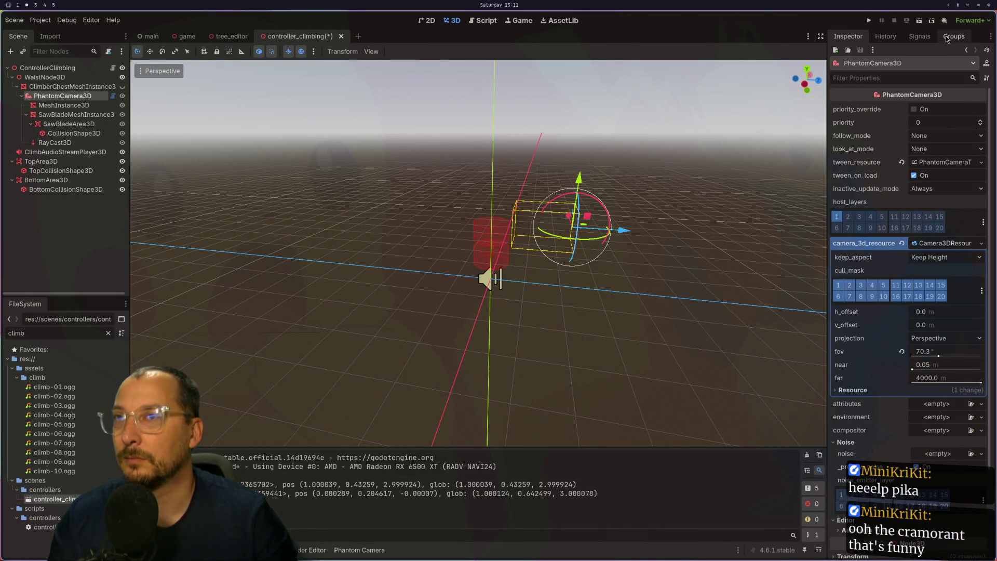
pyautogui.click(868, 21)
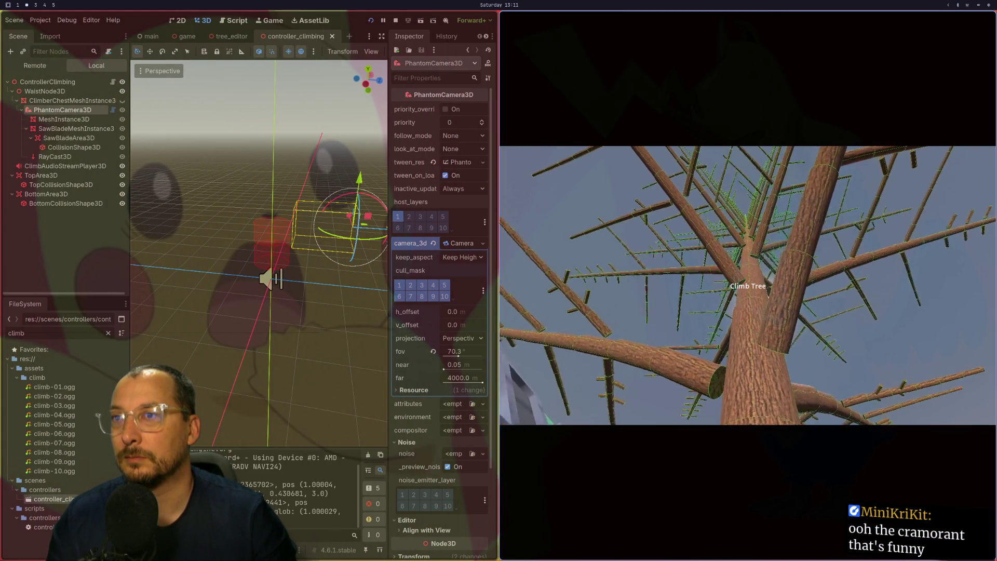
pyautogui.press('F8')
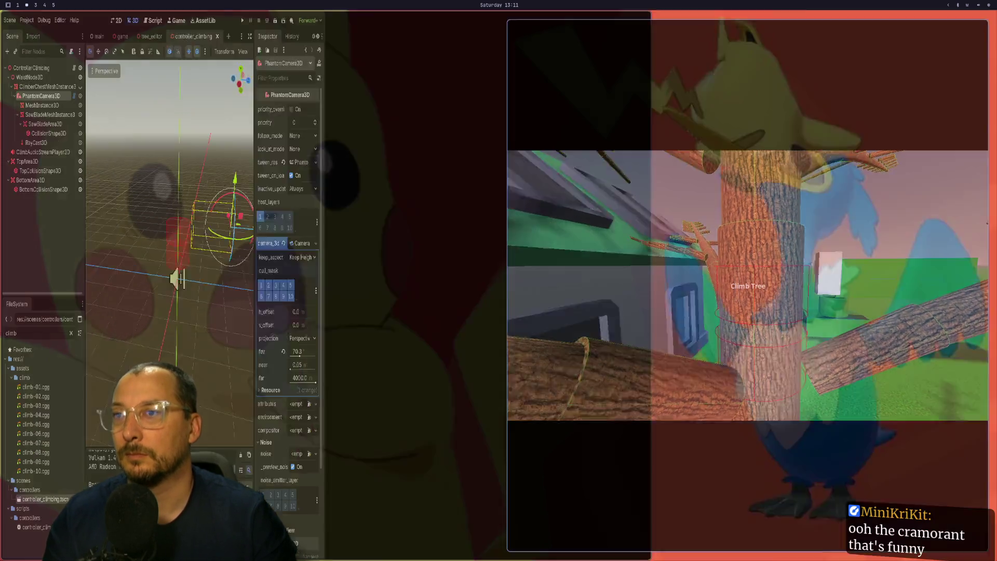
# Move the camera into the climber's body, hide ClimberChestMeshInstance3D, and run the game looking up.
pyautogui.moveTo(552, 236)
pyautogui.mouseDown()
pyautogui.moveTo(505, 233)
pyautogui.moveTo(514, 234)
pyautogui.mouseUp()
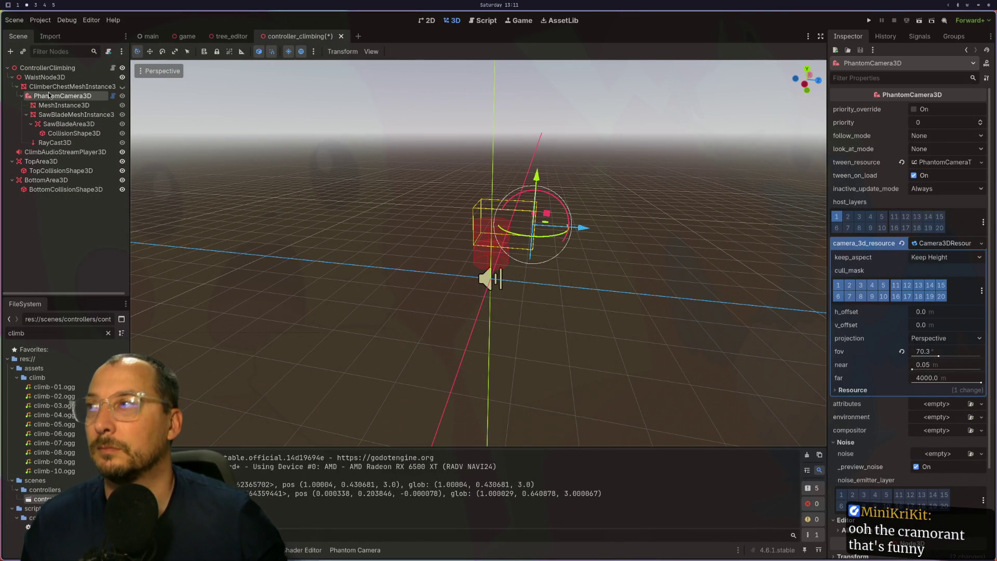
pyautogui.click(121, 86)
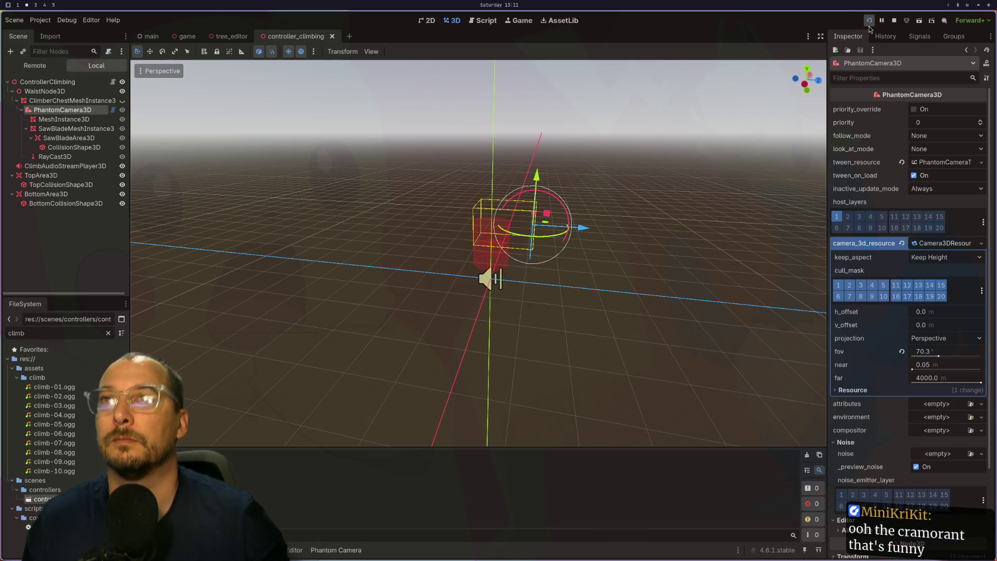
pyautogui.click(868, 24)
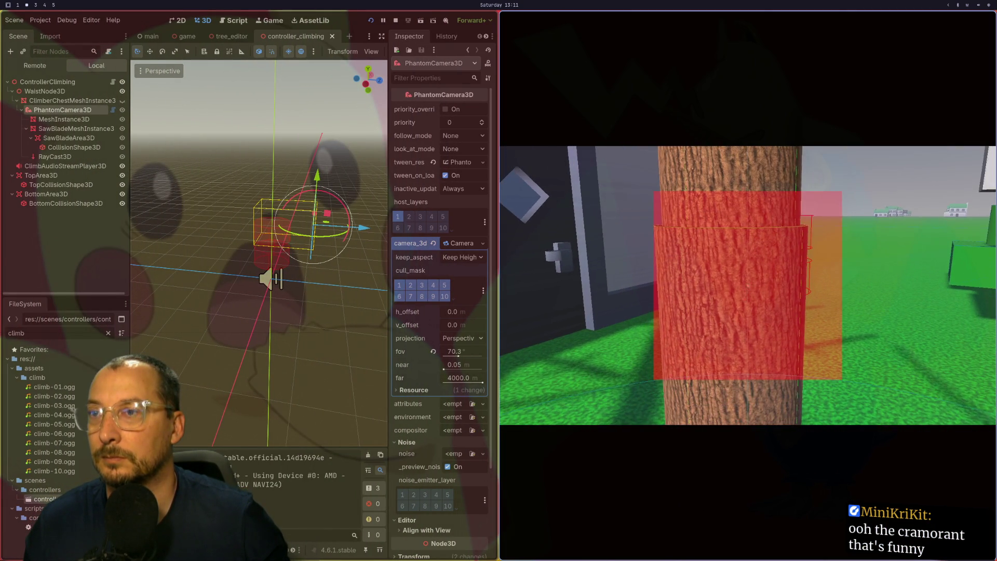
pyautogui.press('e')
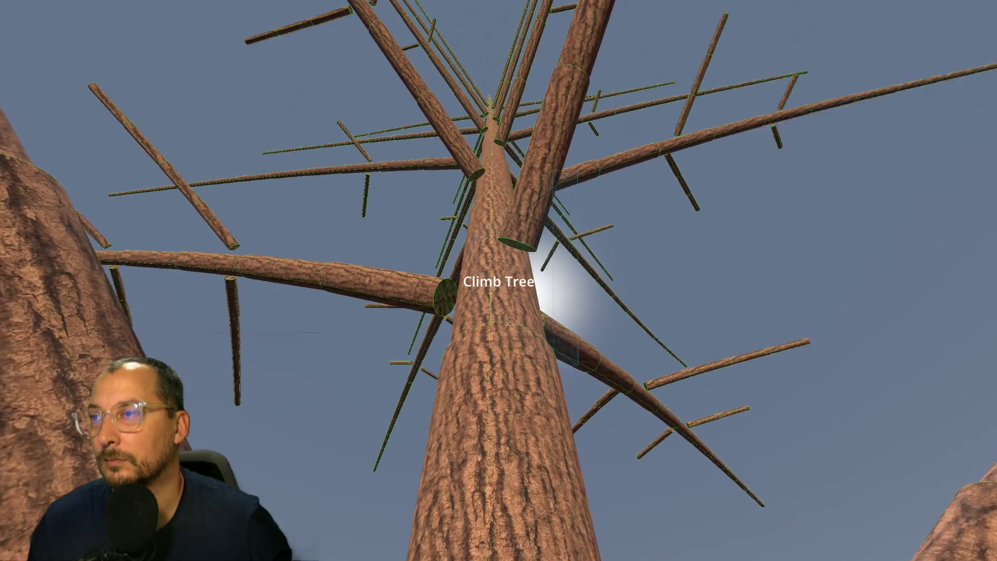
# Climb high up the trunk with repeated W presses, then look down at the ground below.
pyautogui.press('w')
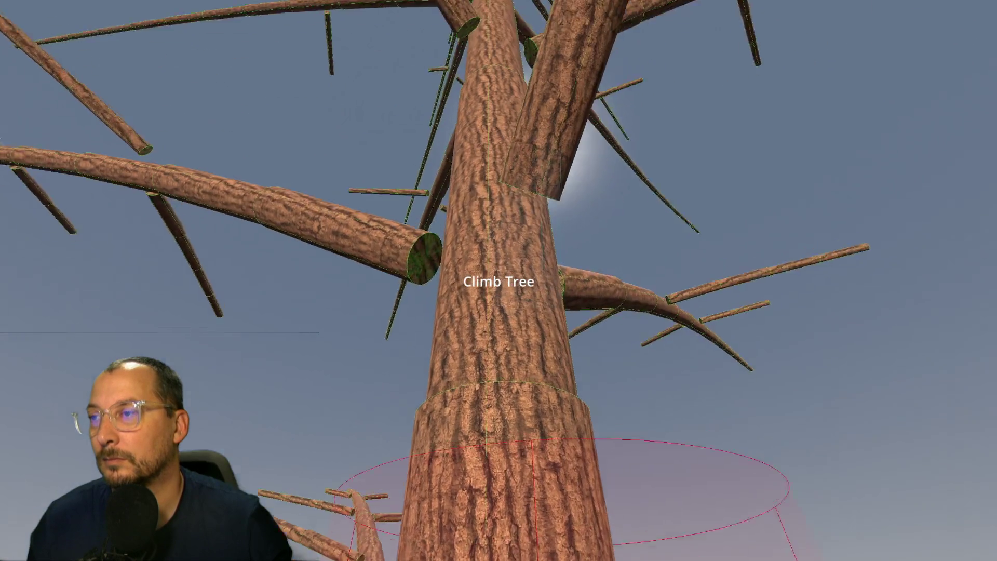
pyautogui.press('w')
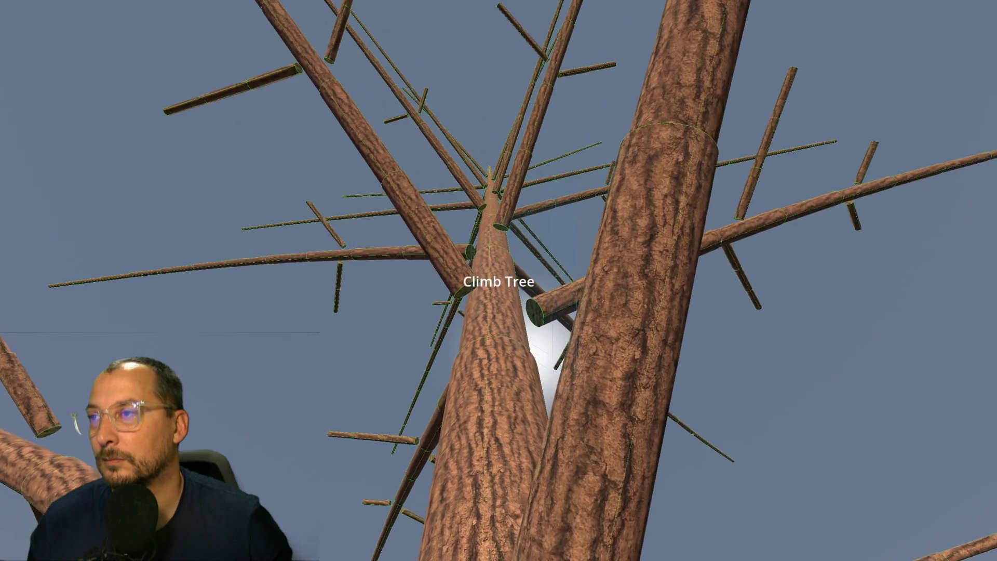
pyautogui.press('w')
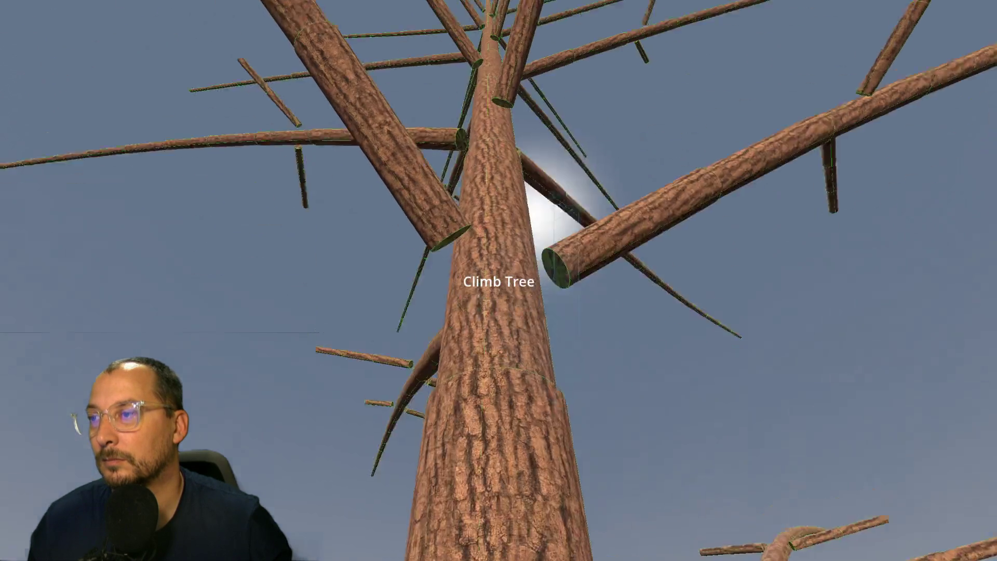
pyautogui.press('w')
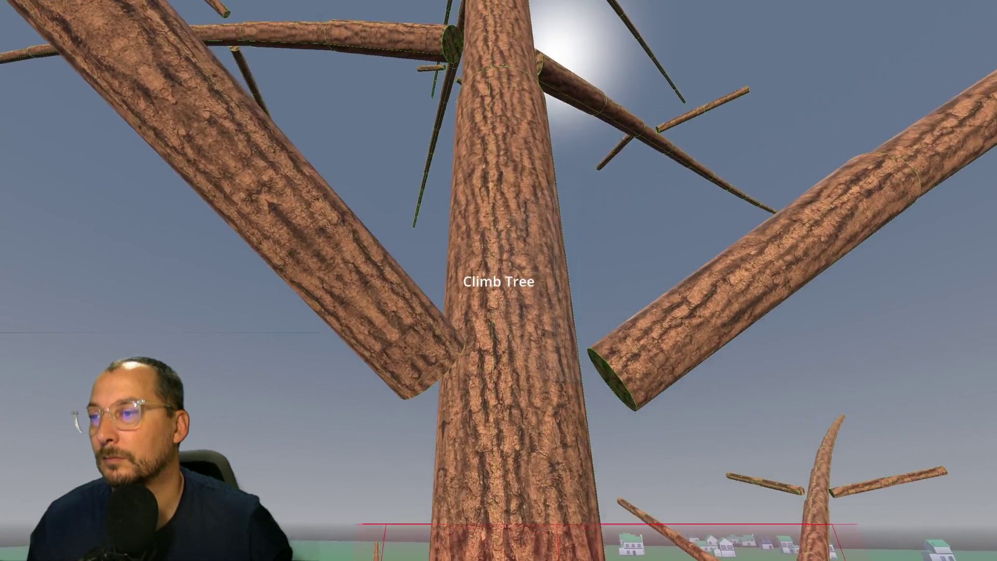
pyautogui.press('w')
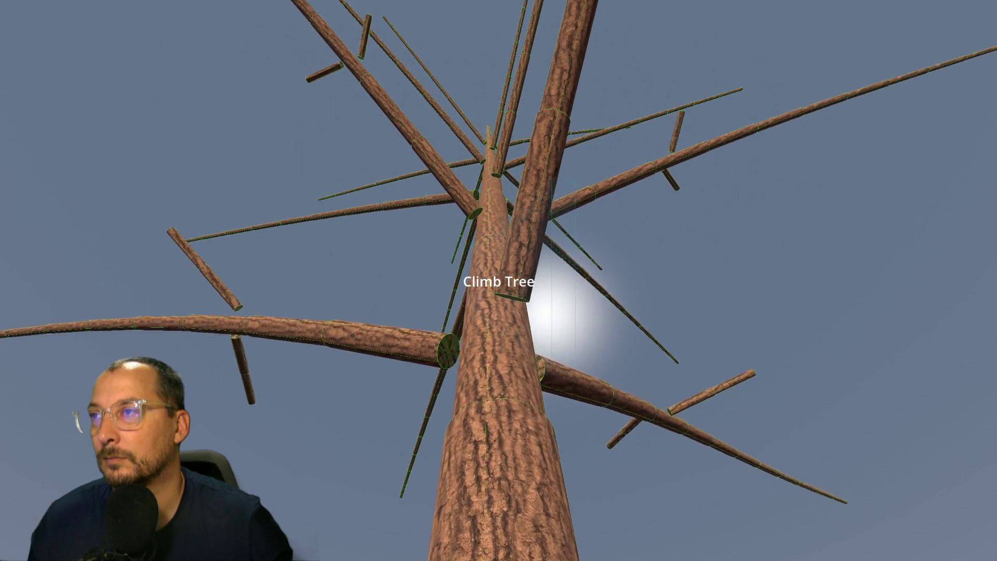
pyautogui.press('w')
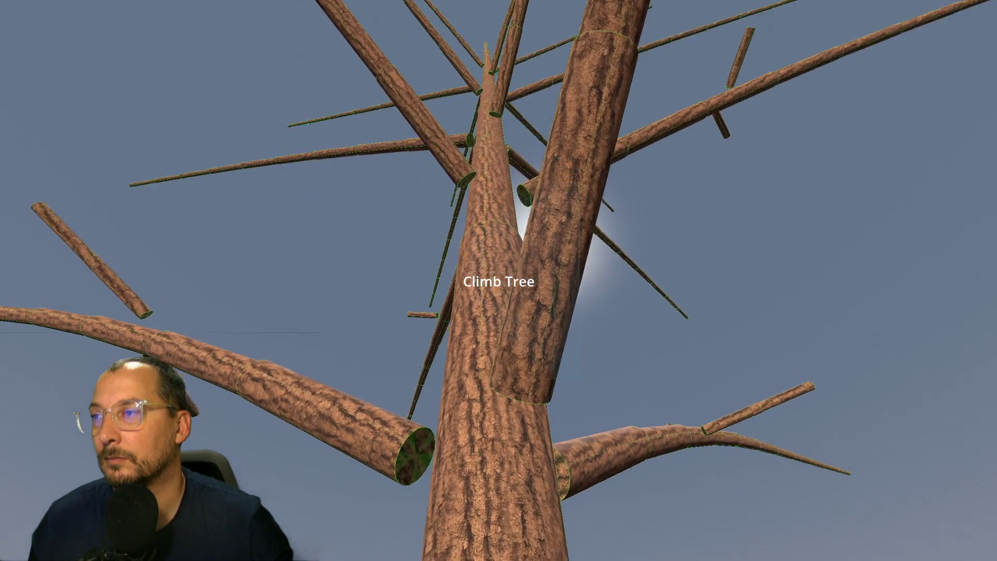
pyautogui.press('w')
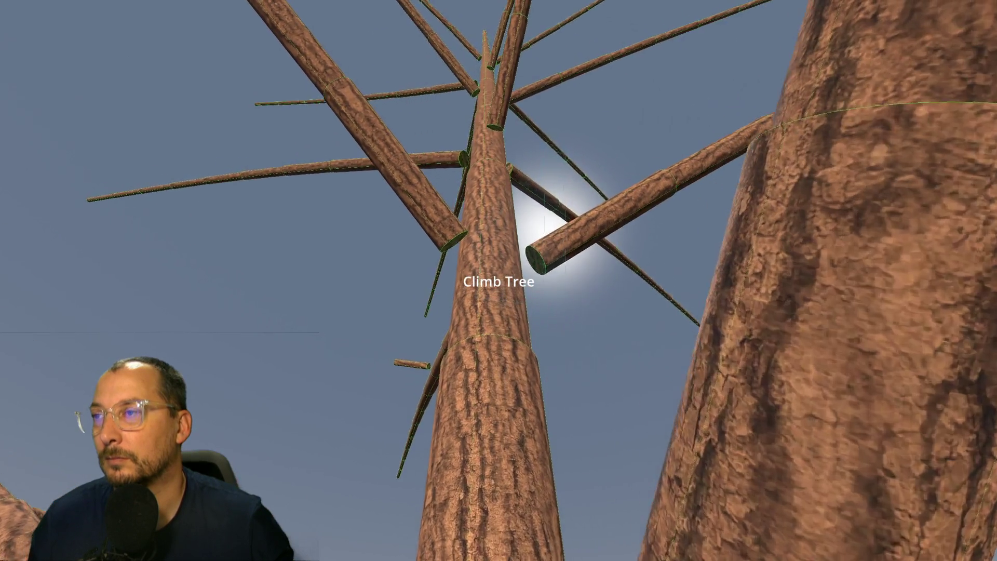
pyautogui.press('w')
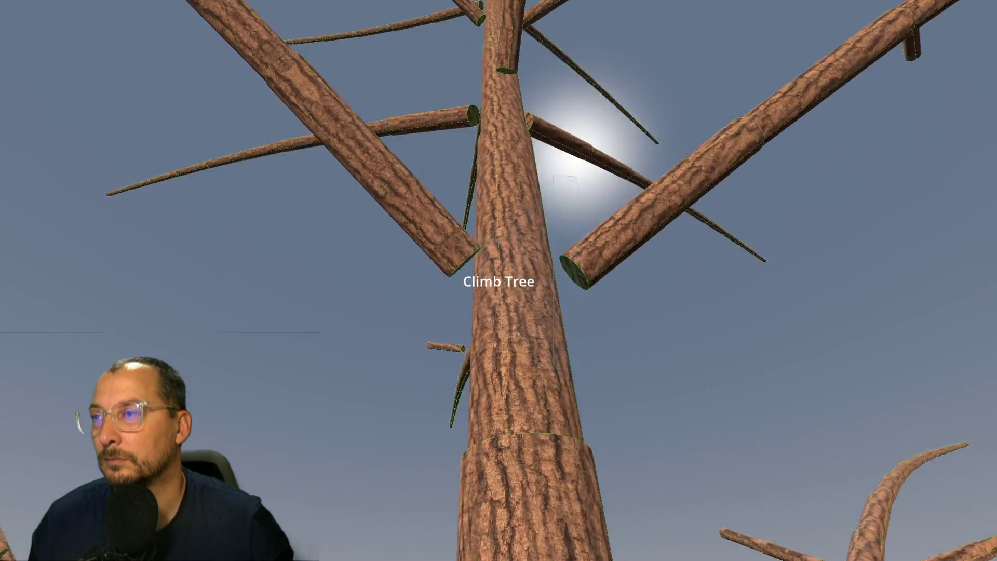
pyautogui.press('w')
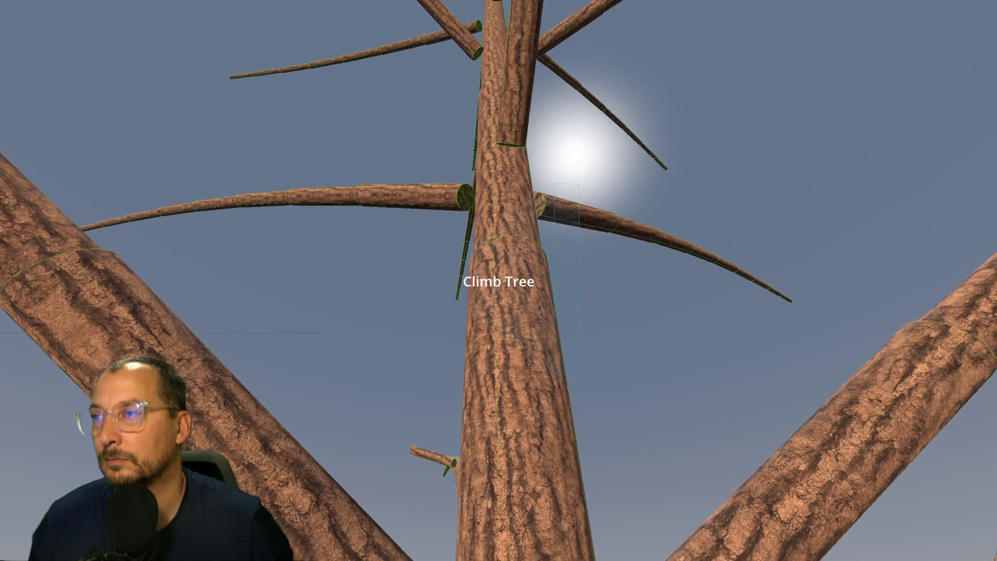
pyautogui.press('w')
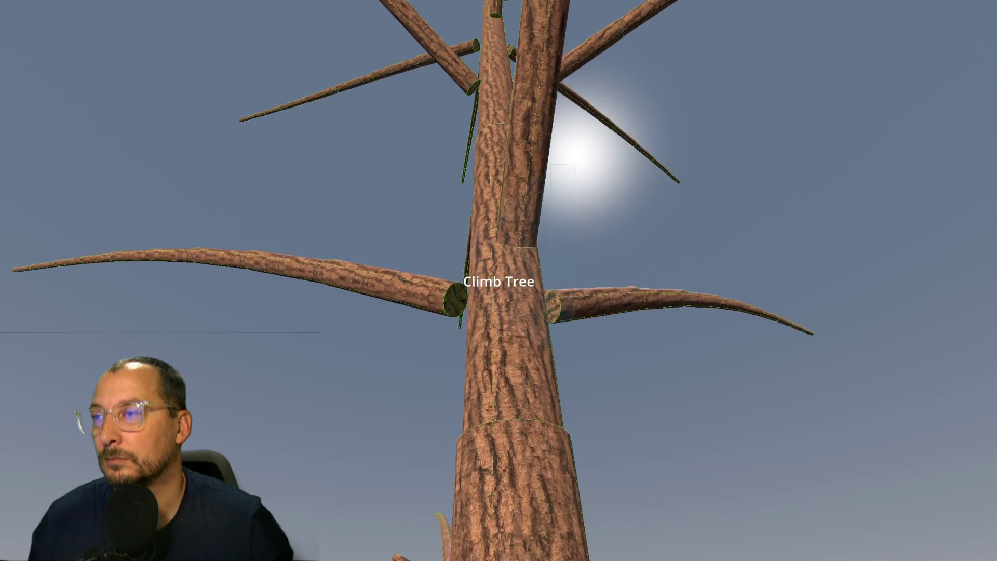
pyautogui.press('w')
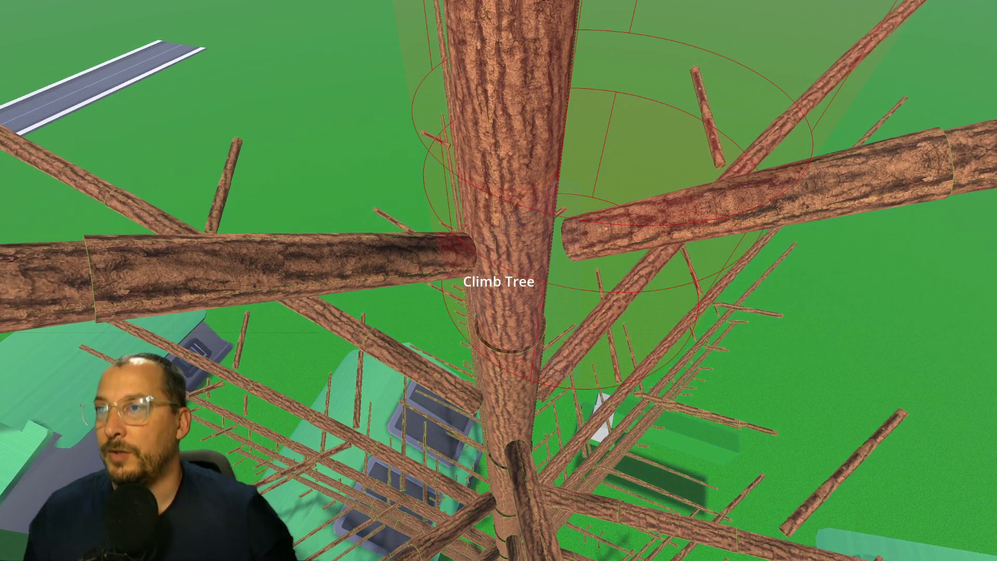
# Climb the trunk past the branch whorl, briefly dropping back, until the view looks down on the houses.
pyautogui.press('w')
pyautogui.press('w')
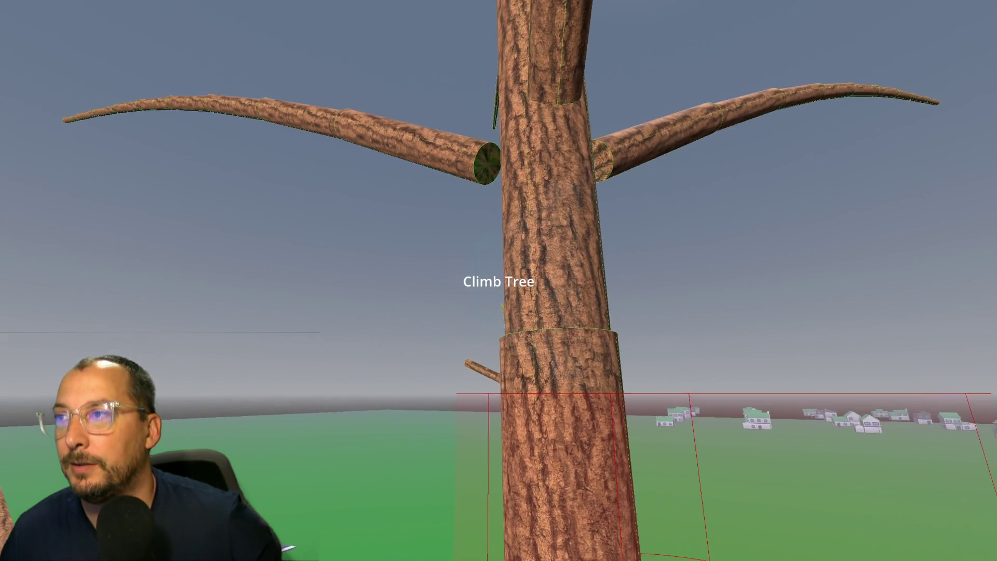
pyautogui.press('w')
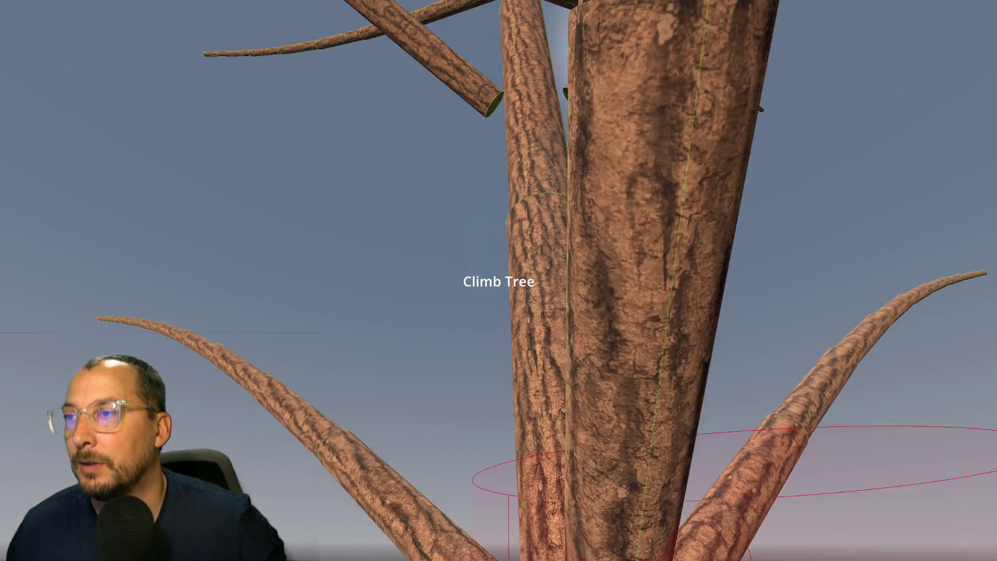
pyautogui.press('w')
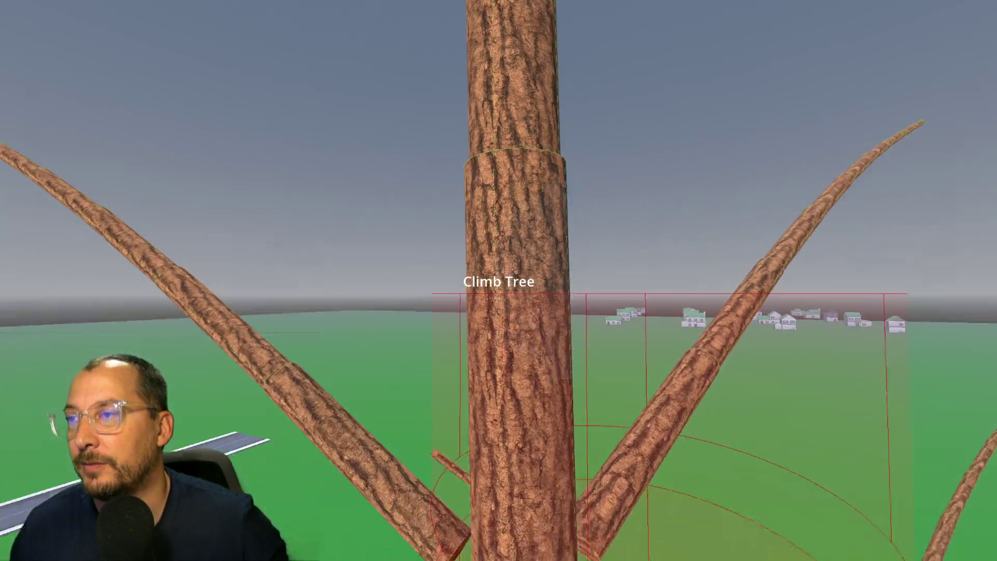
pyautogui.press('w')
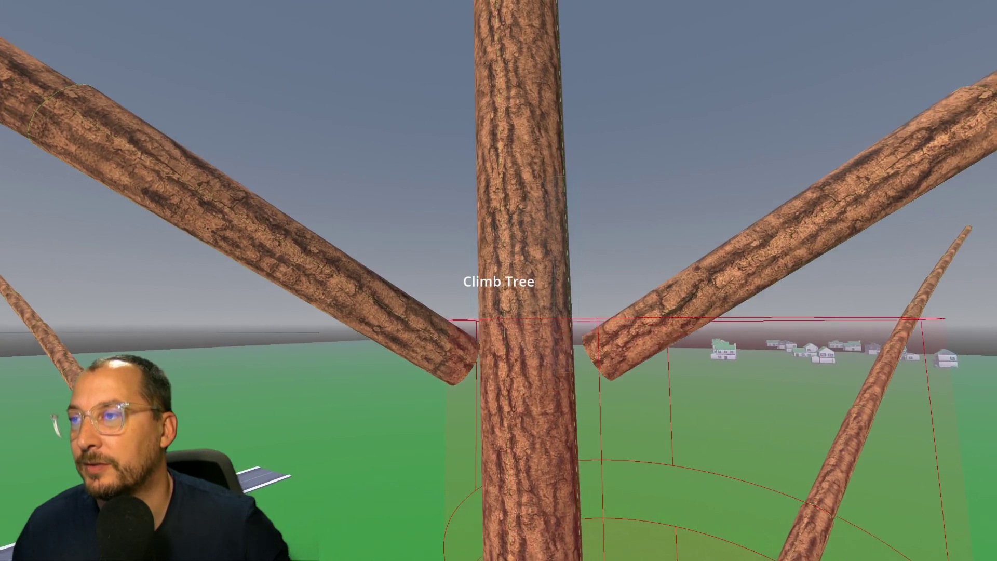
pyautogui.press('w')
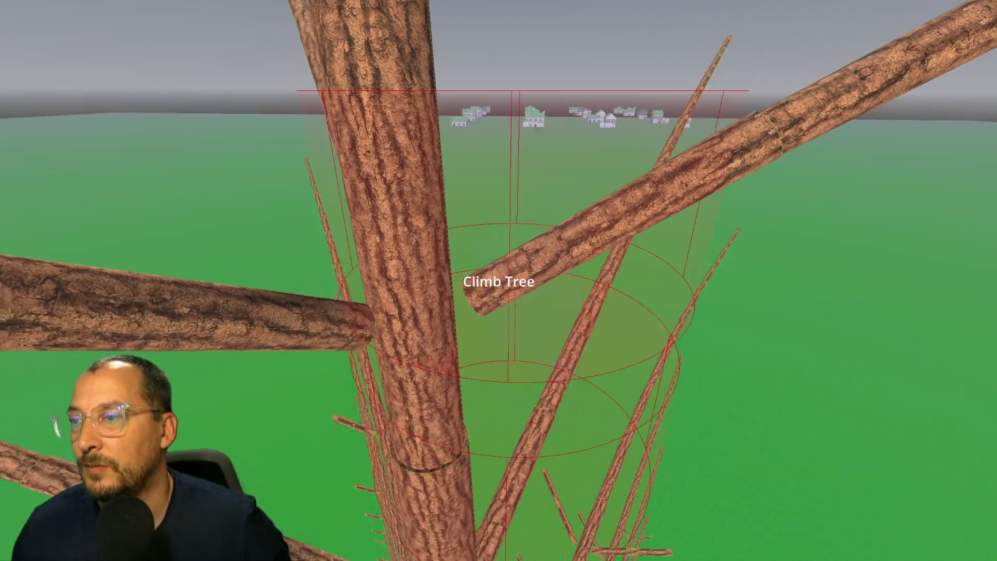
pyautogui.press('s')
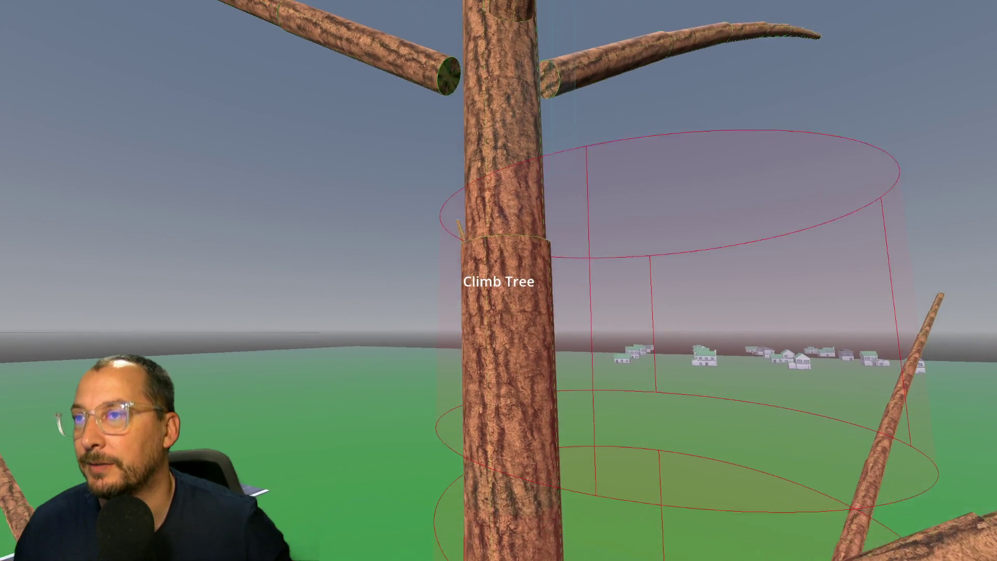
pyautogui.press('w')
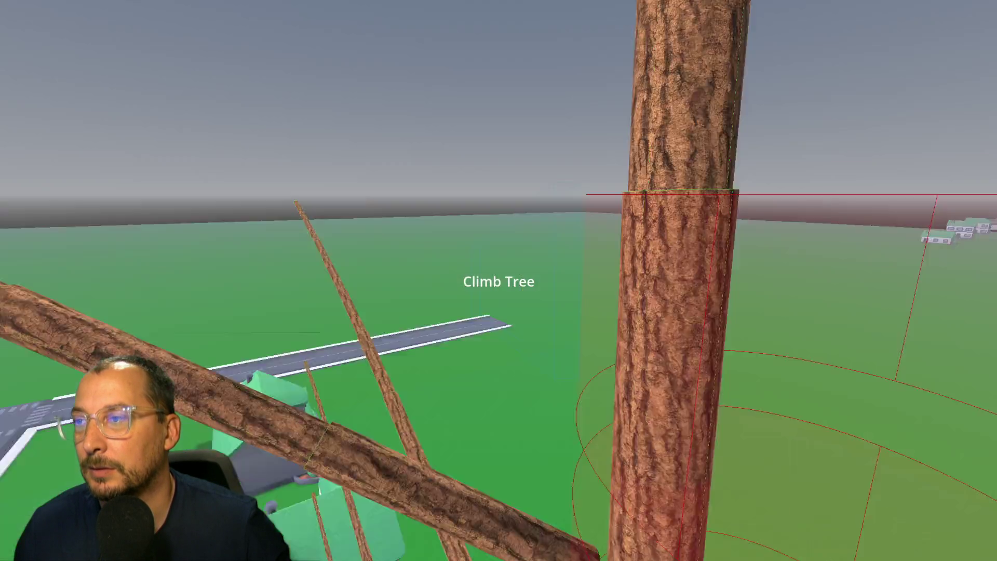
pyautogui.press('w')
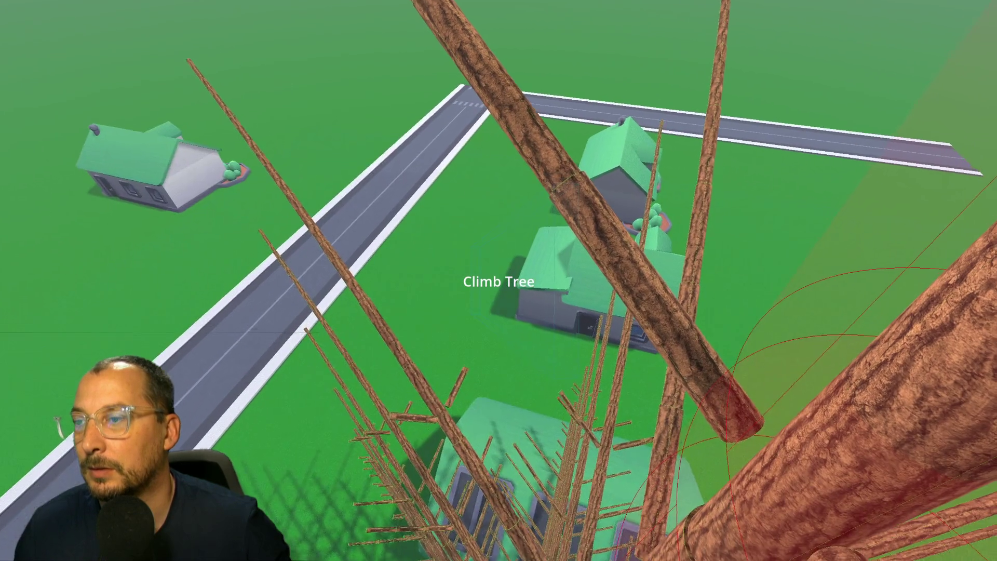
pyautogui.press('w')
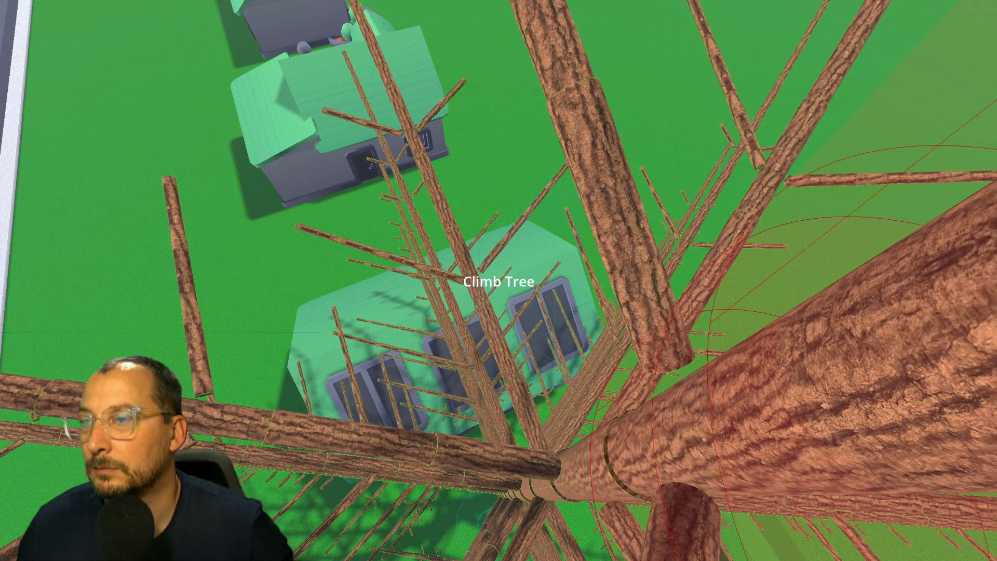
pyautogui.press('w')
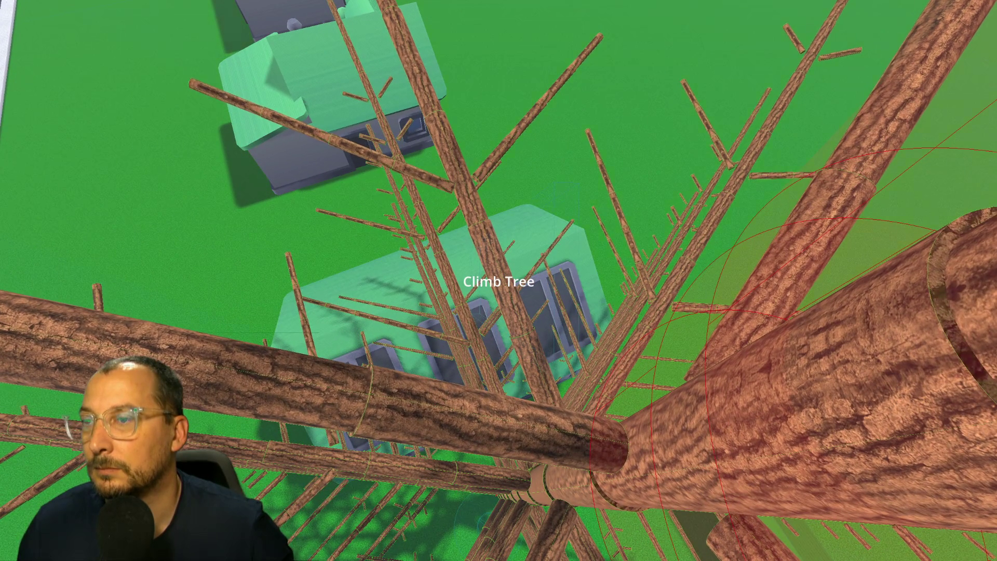
# Keep climbing the player up the trunk past the large, thick branch.
pyautogui.press('w')
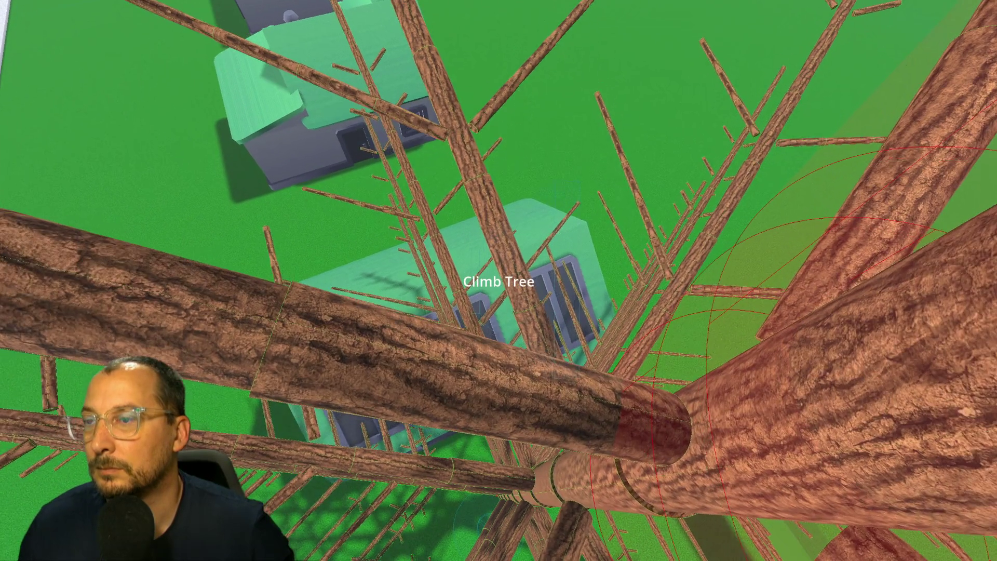
pyautogui.press('w')
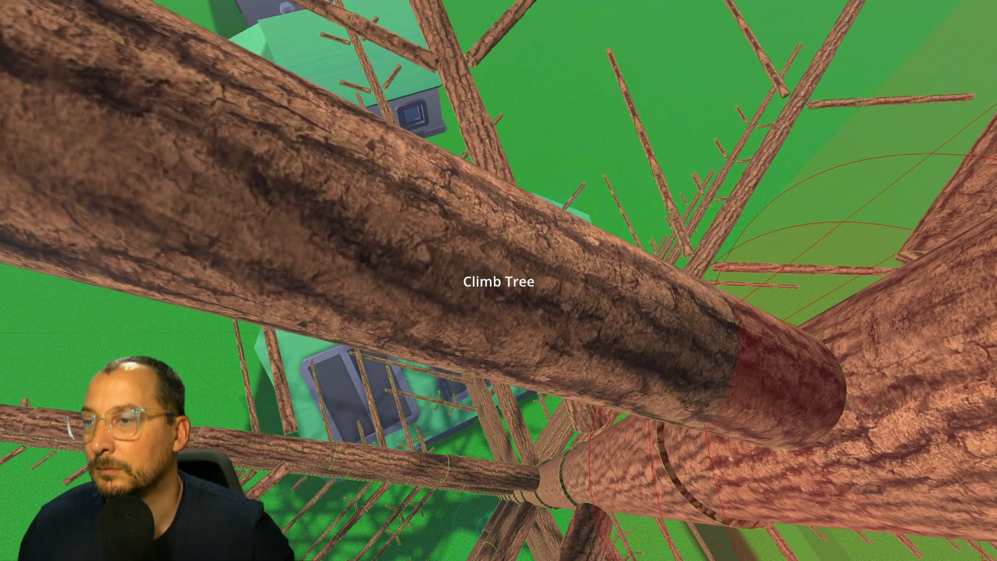
pyautogui.press('w')
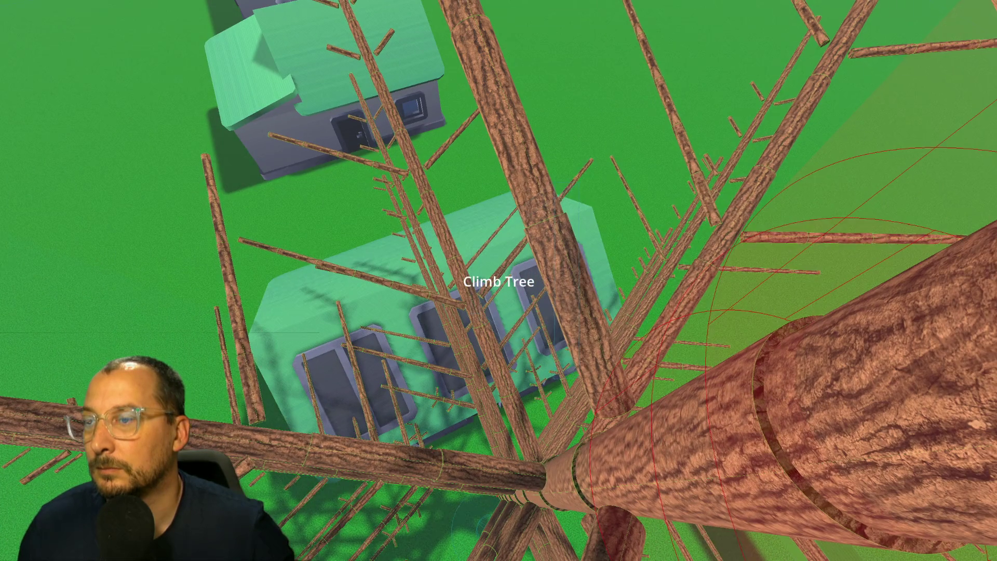
pyautogui.press('w')
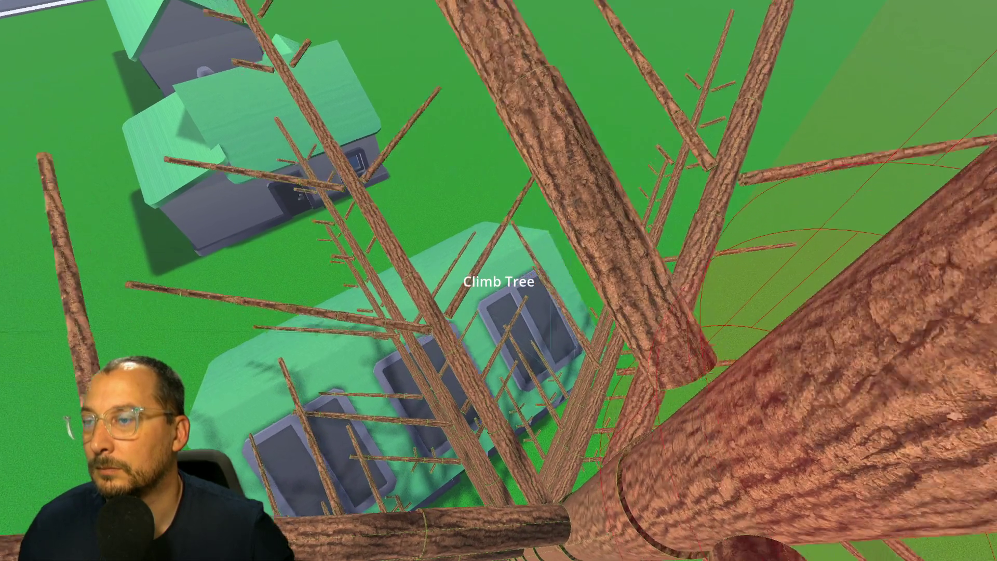
pyautogui.press('w')
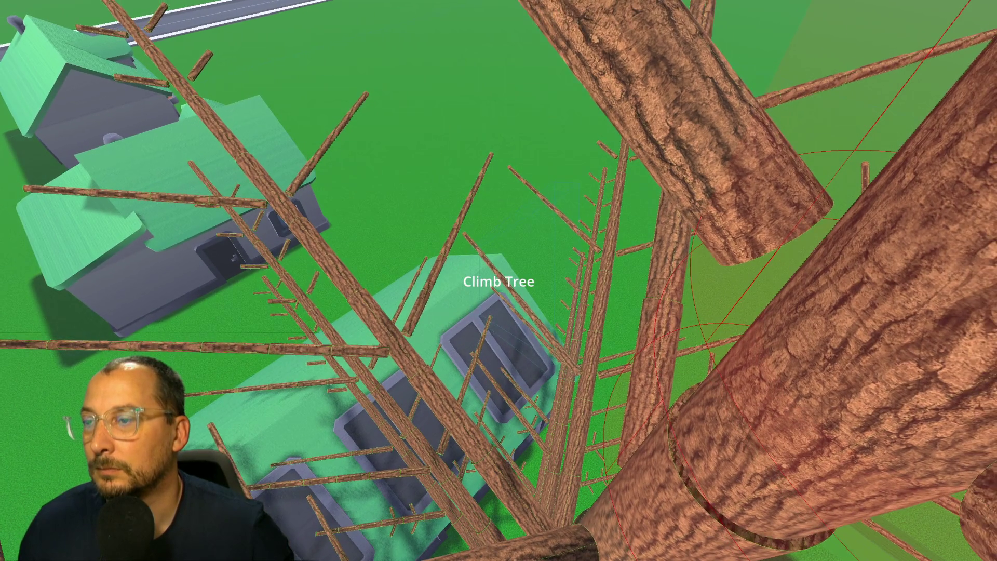
pyautogui.press('w')
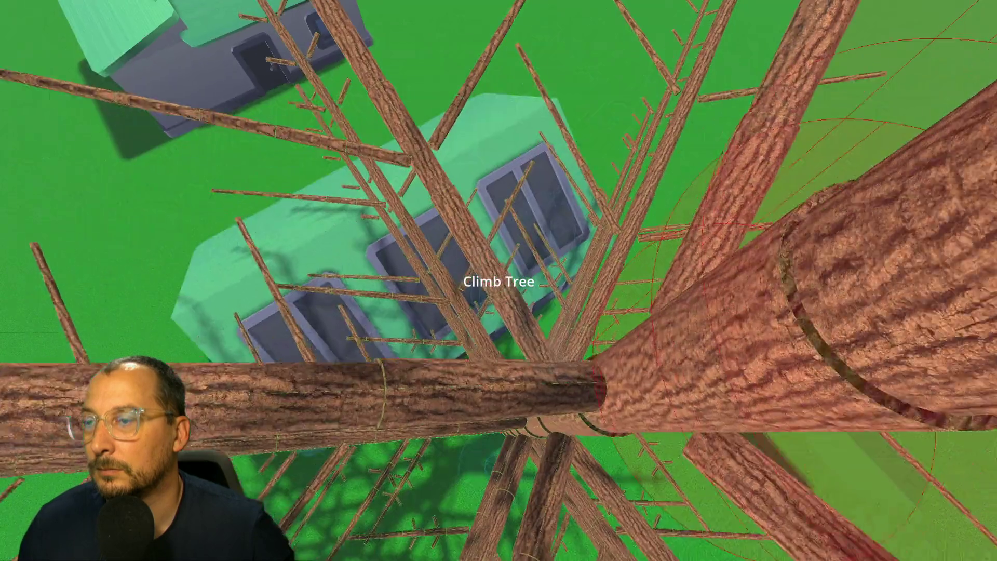
pyautogui.press('w')
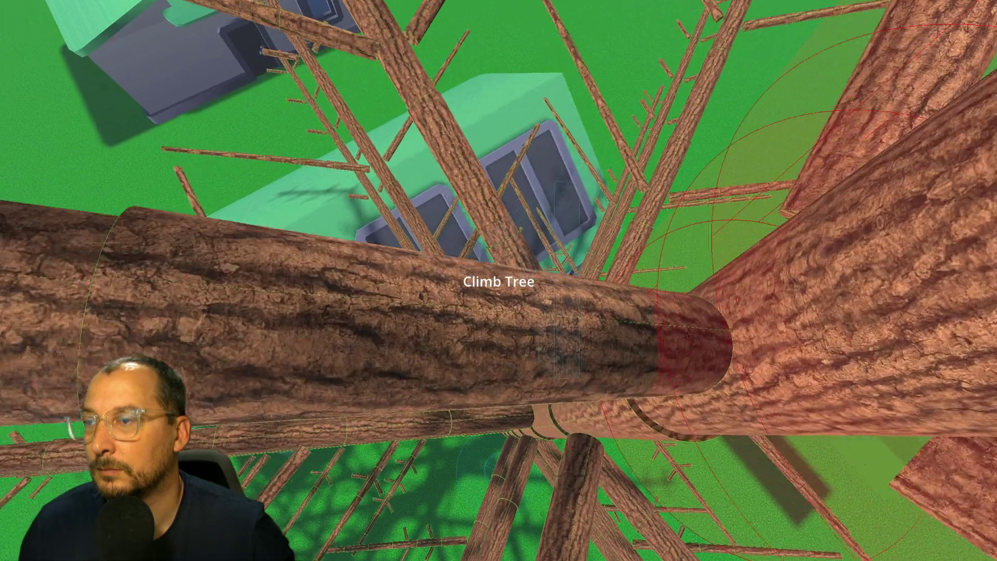
# Climb above the branches, look down at the houses, then quit the game back to the editor.
pyautogui.press('w')
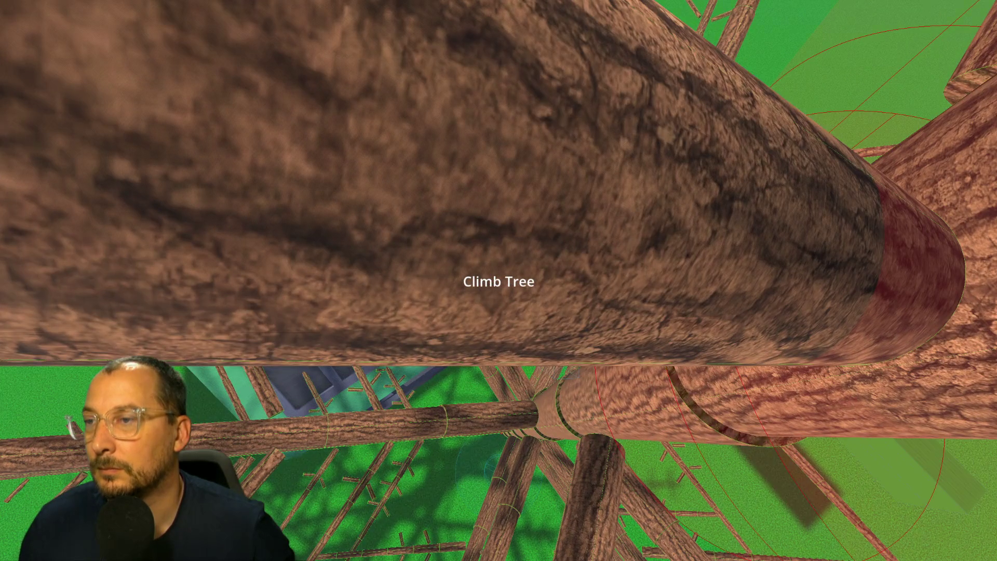
pyautogui.press('w')
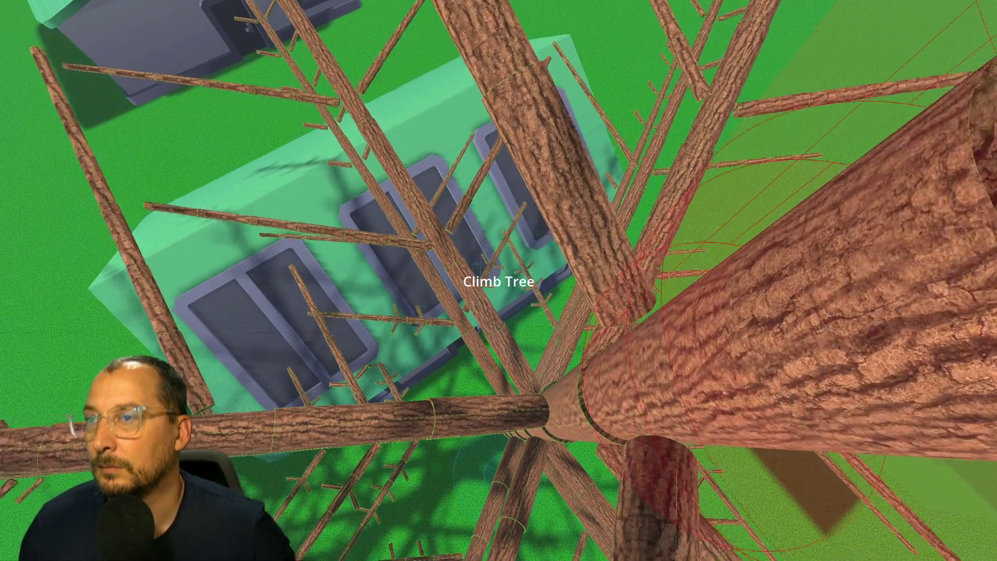
pyautogui.press('w')
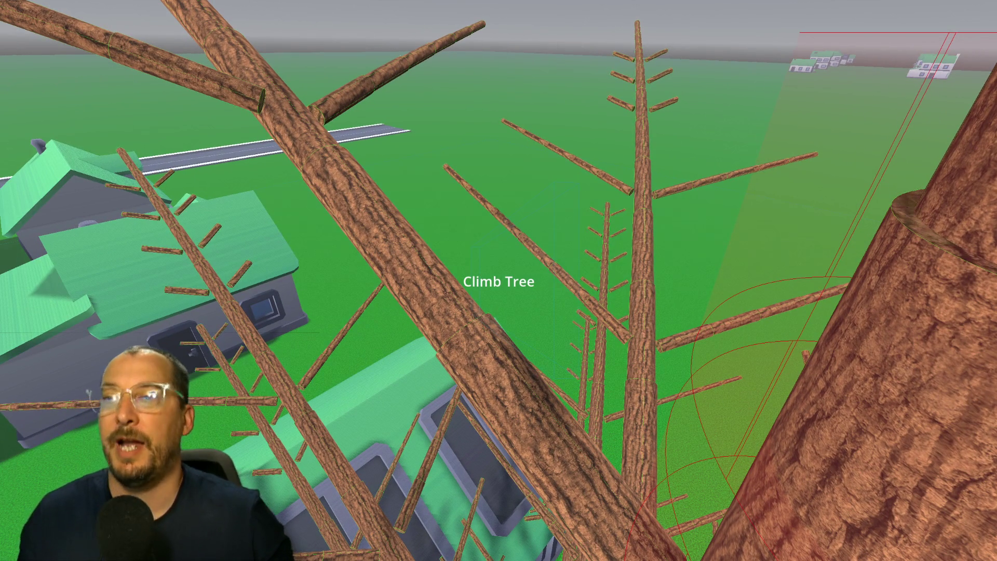
pyautogui.press('w')
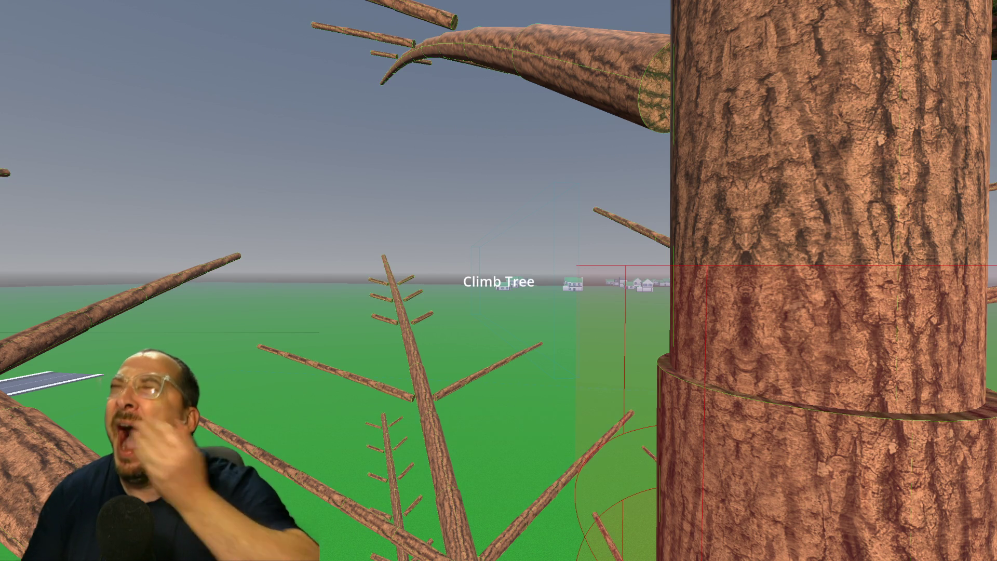
pyautogui.press('e')
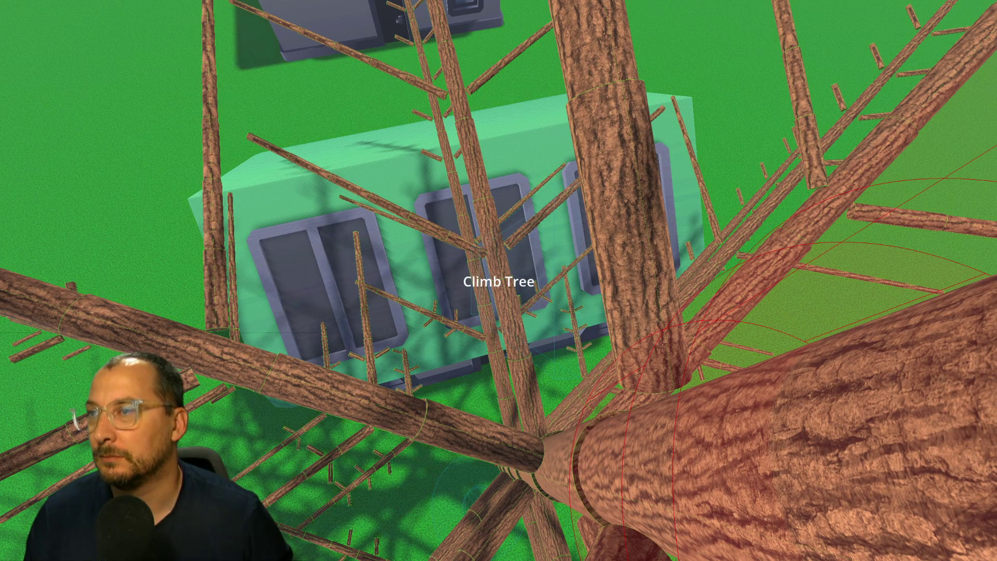
pyautogui.press('Escape')
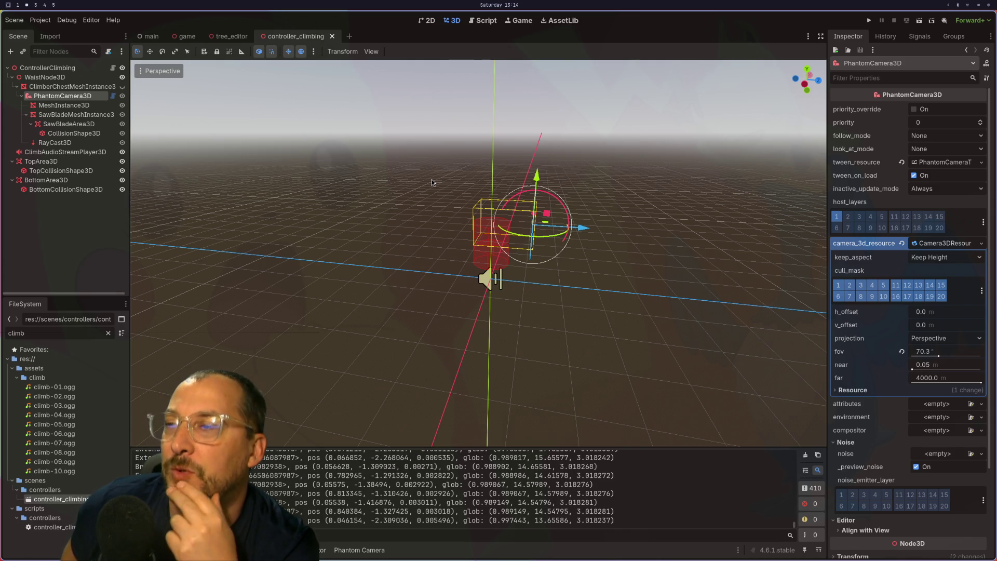
# In Neovim, bring the climb_up block of controller_climbing.gd into view and go to its tween_property line.
pyautogui.press('super+1')
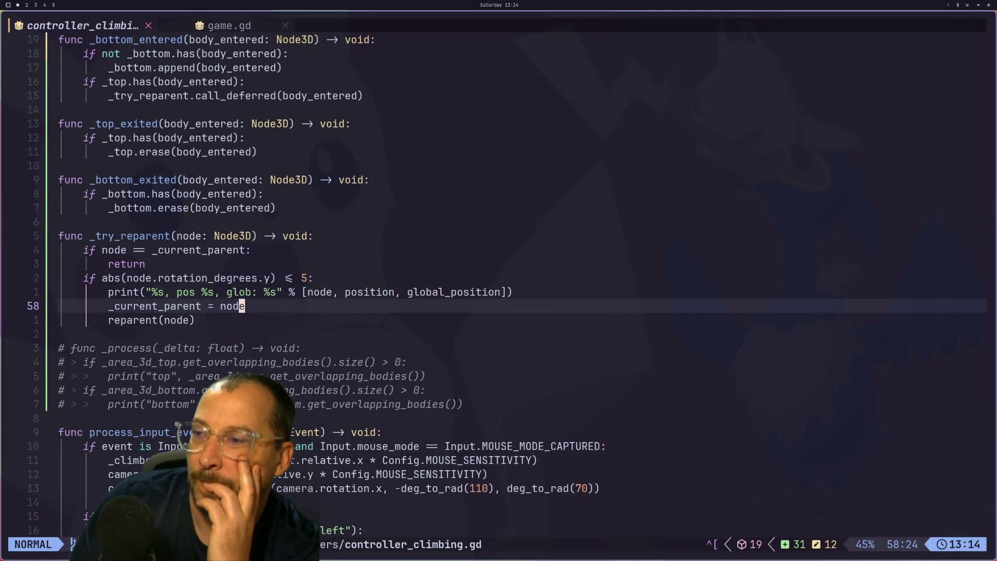
pyautogui.press('z')
pyautogui.press('t')
pyautogui.scroll(-11, 474, 307)
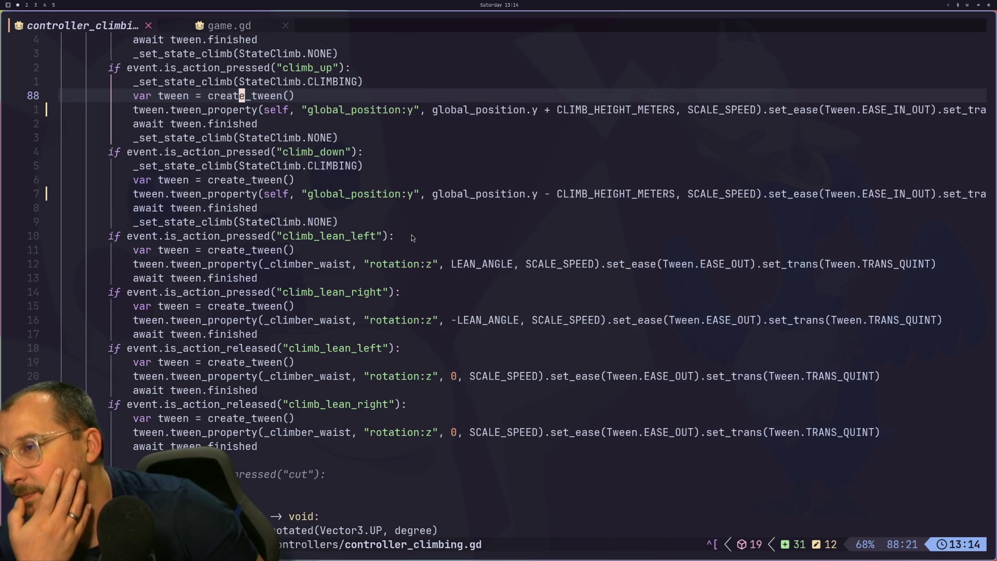
pyautogui.scroll(3, 411, 237)
pyautogui.scroll(1, 412, 237)
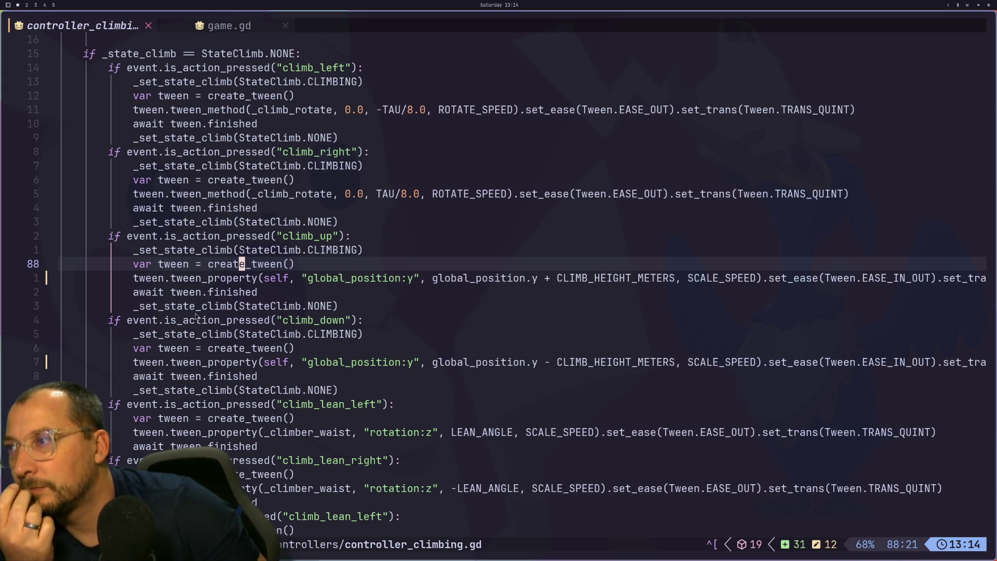
pyautogui.click(211, 279)
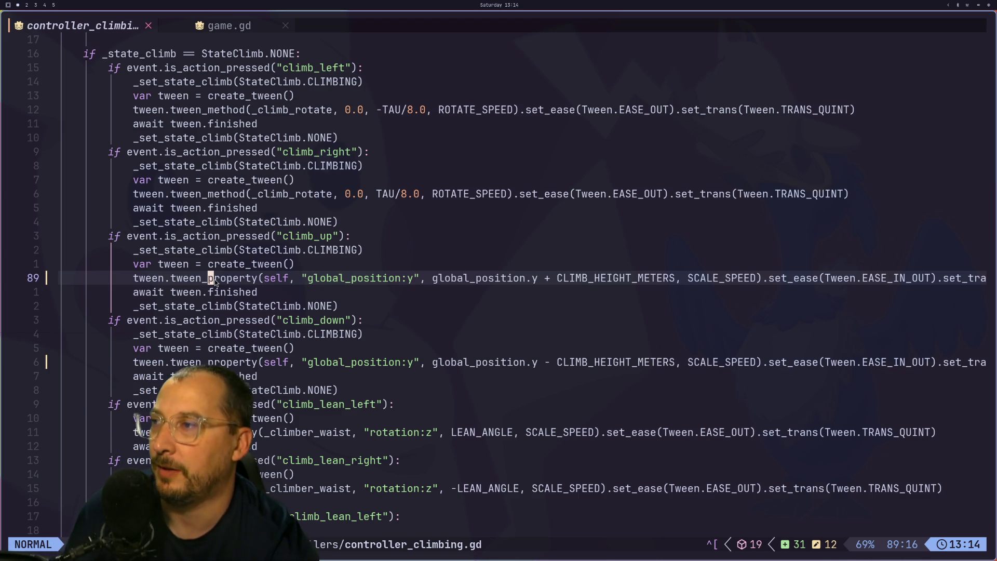
# Move up through _try_reparent, _bottom_exited and _bottom_entered to the reparent(node) call.
pyautogui.press('g')
pyautogui.press('k')
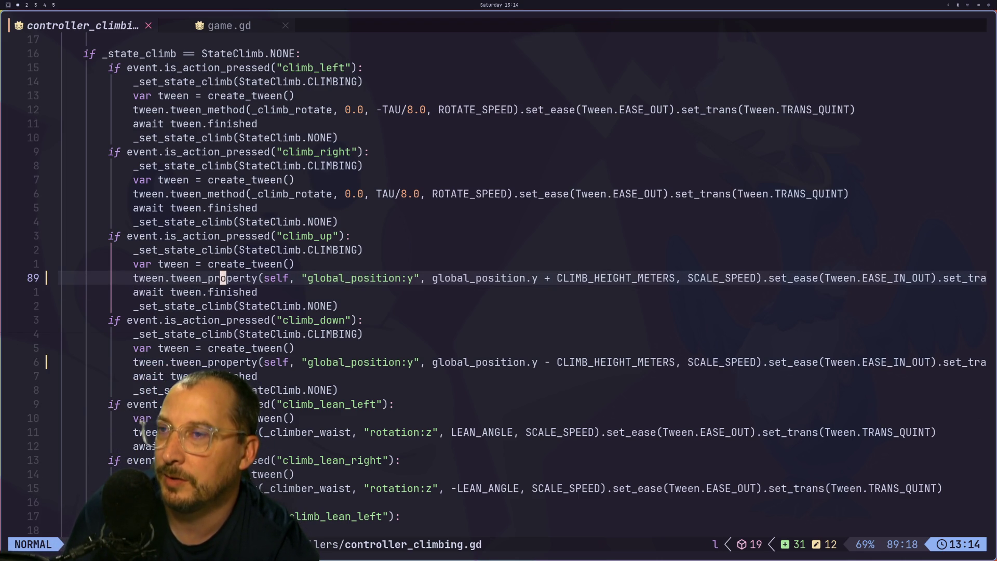
pyautogui.press('k')
pyautogui.press('k')
pyautogui.press('k')
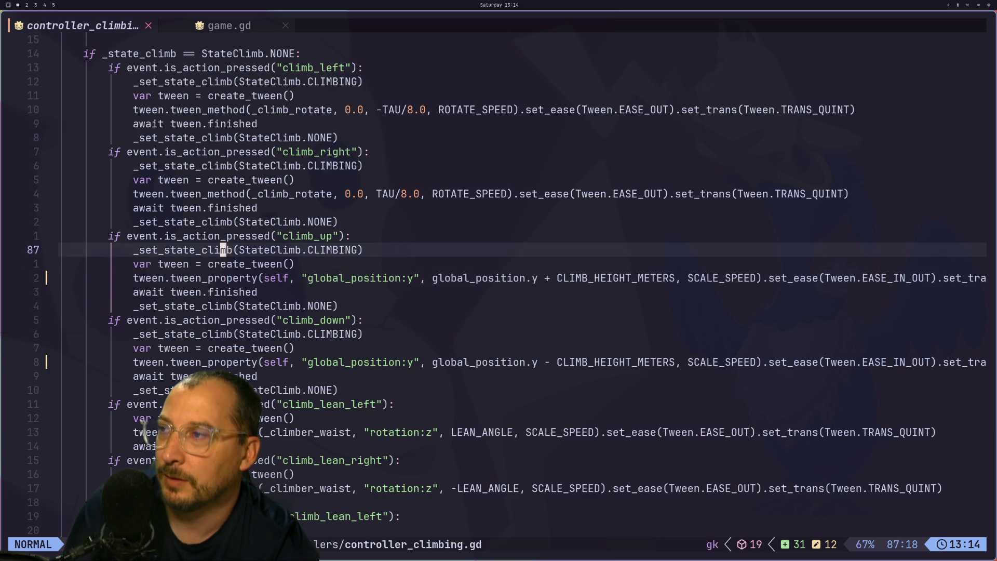
pyautogui.press('k')
pyautogui.press('k')
pyautogui.press('k')
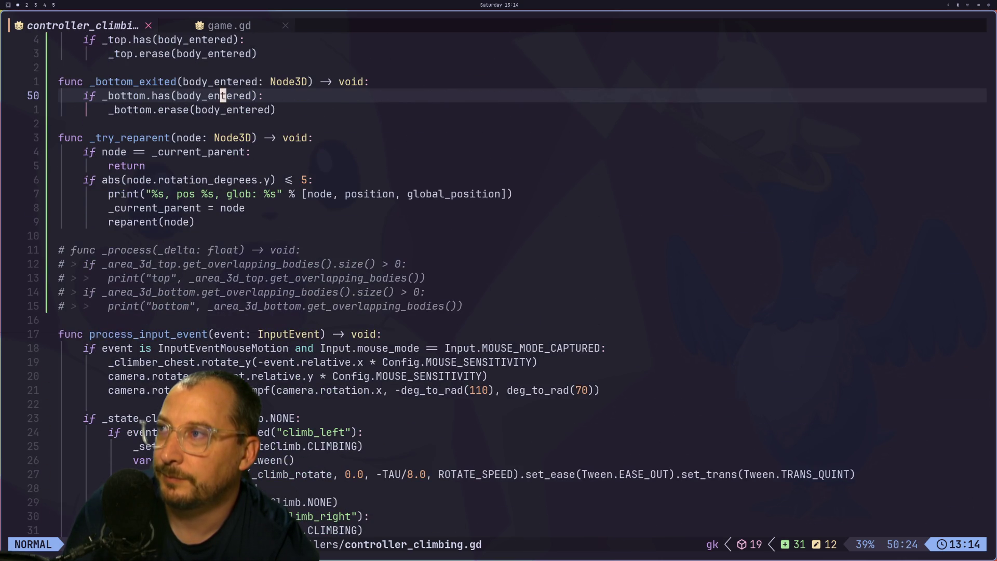
pyautogui.press('k')
pyautogui.press('k')
pyautogui.press('k')
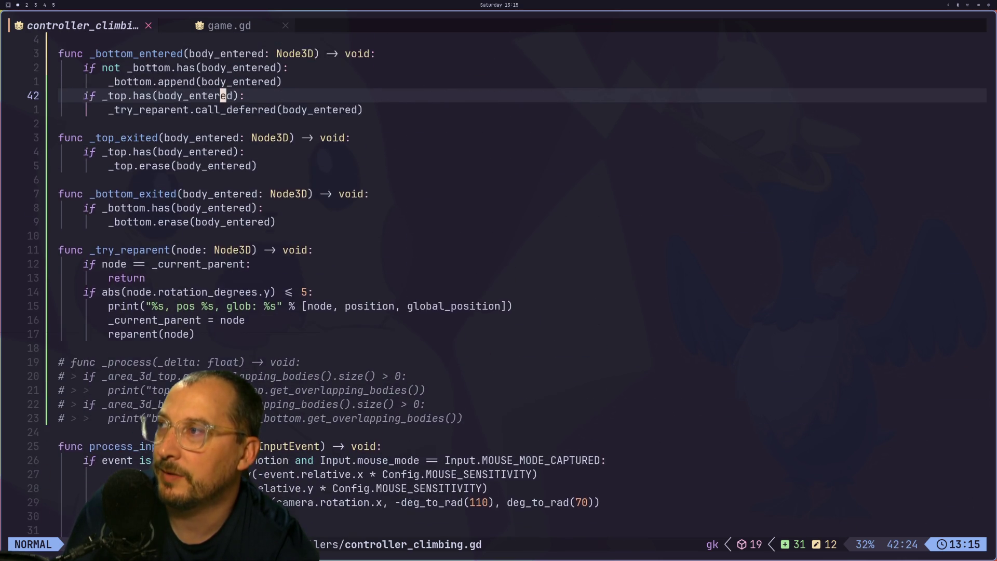
pyautogui.press('j')
pyautogui.press('j')
pyautogui.press('j')
pyautogui.press('j')
pyautogui.press('j')
pyautogui.press('j')
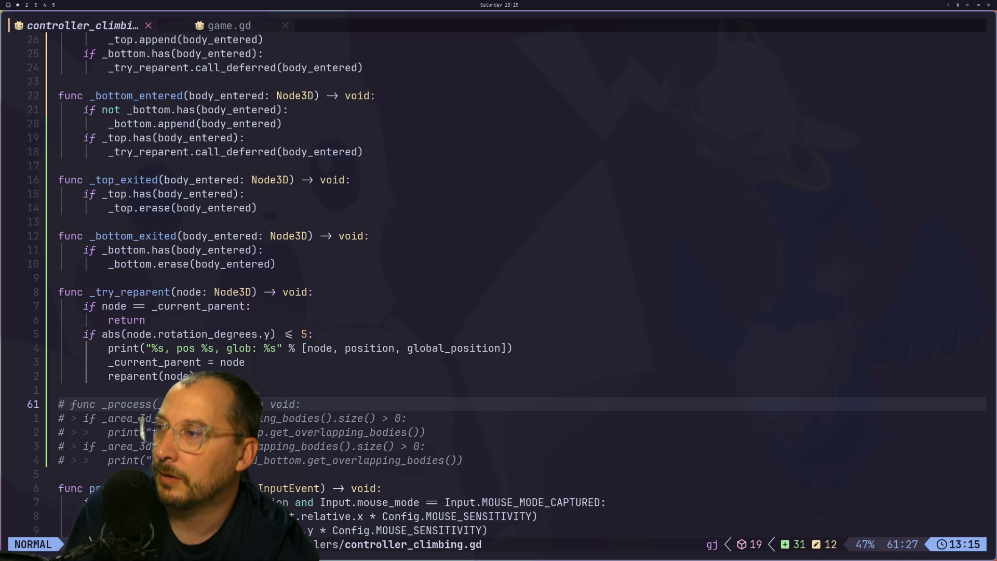
pyautogui.press('k')
pyautogui.press('k')
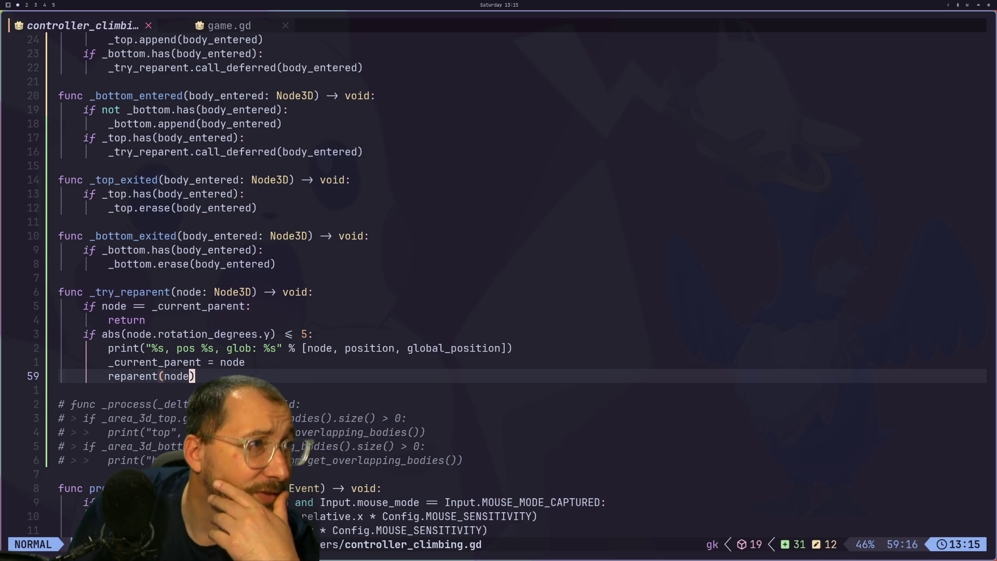
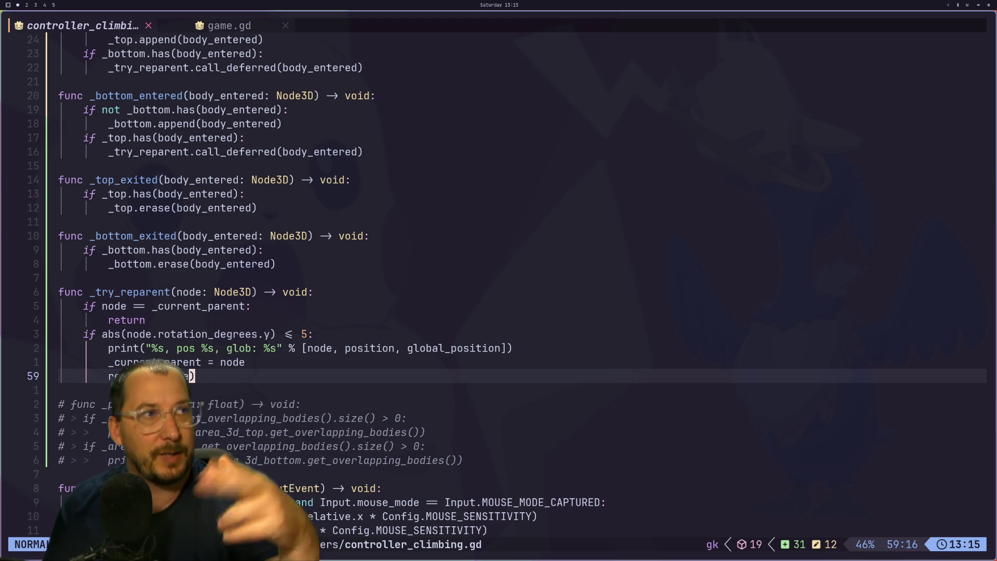
# Delete the five commented-out _process debug lines and the blank line after _try_reparent.
pyautogui.press('super+shift+4')
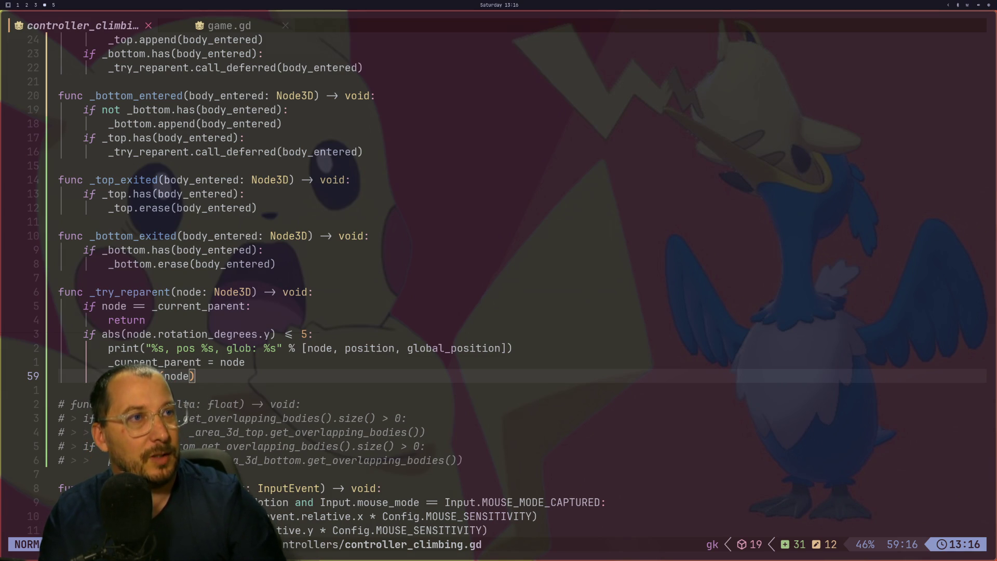
pyautogui.press('super+shift+1')
pyautogui.scroll(7, 396, 270)
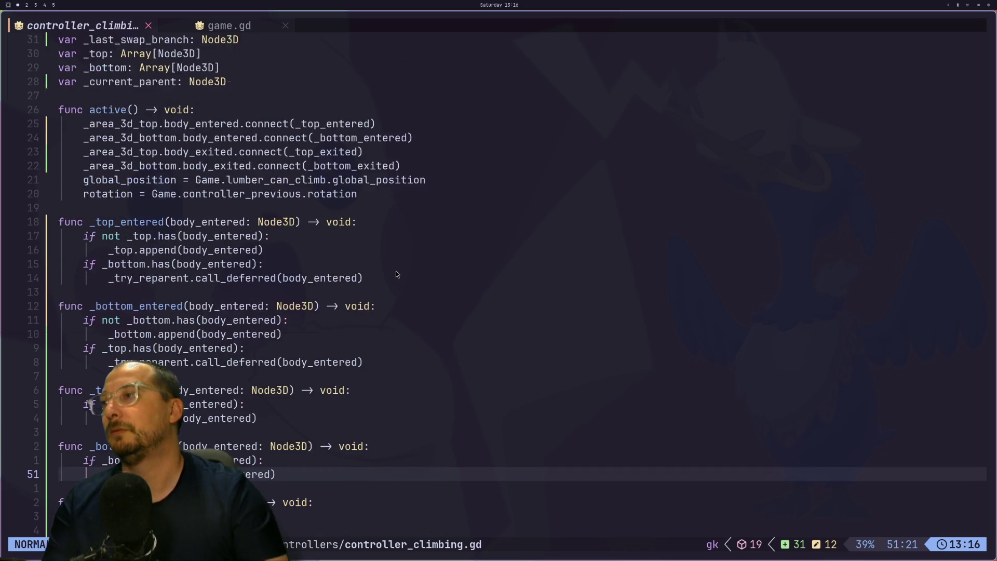
pyautogui.scroll(-2, 395, 274)
pyautogui.scroll(-3, 396, 274)
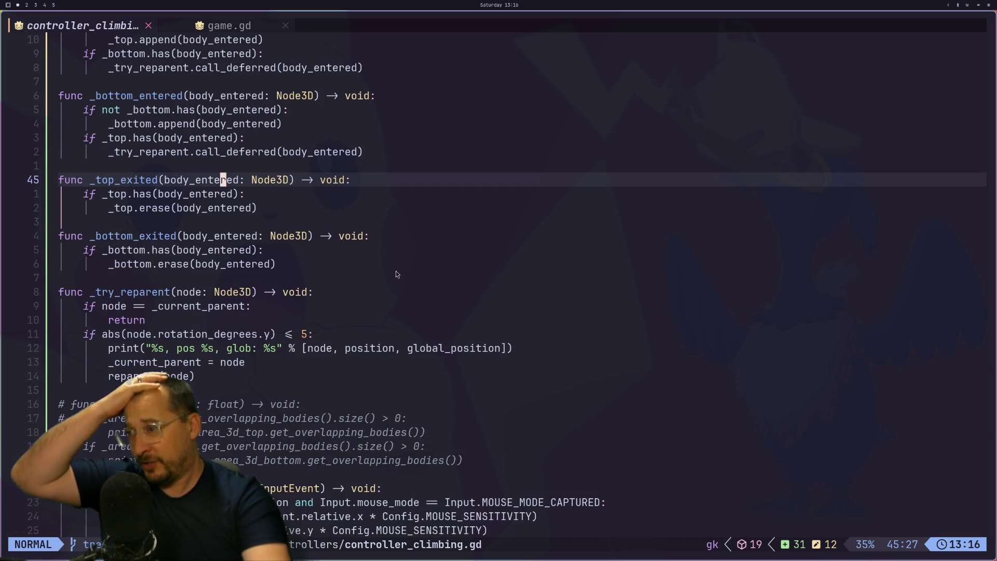
pyautogui.click(236, 307)
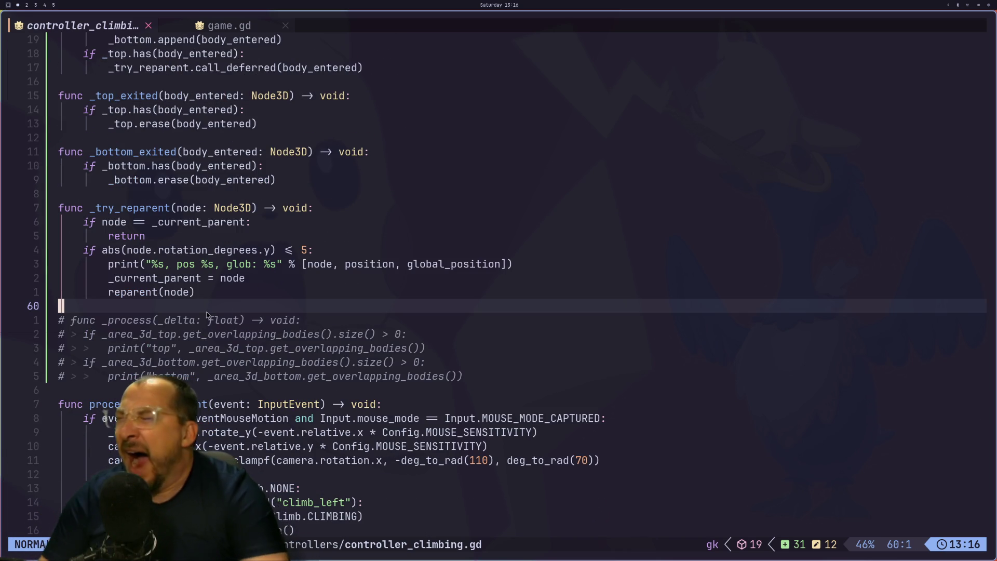
pyautogui.click(216, 320)
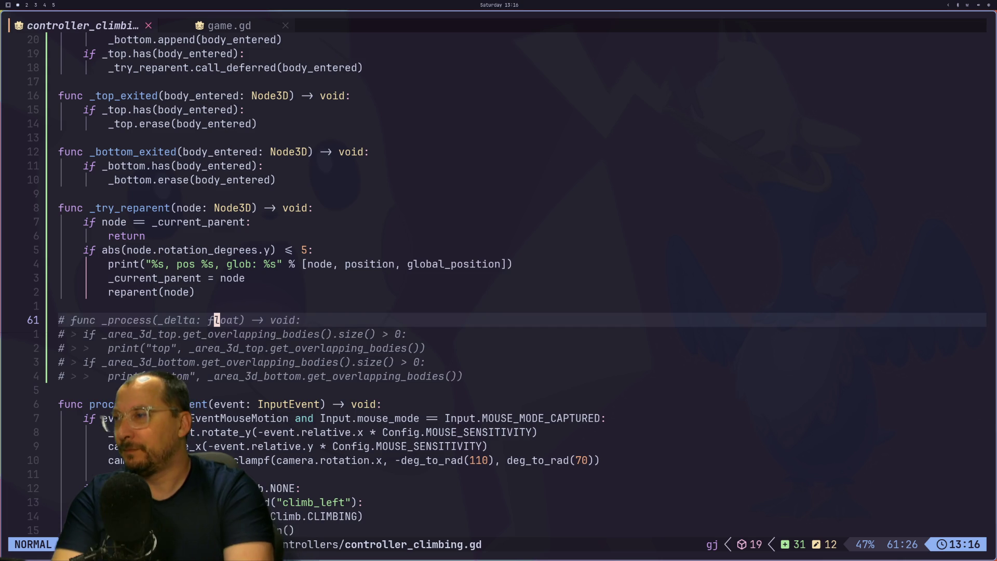
pyautogui.press('d')
pyautogui.press('d')
pyautogui.press('d')
pyautogui.press('d')
pyautogui.press('d')
pyautogui.press('d')
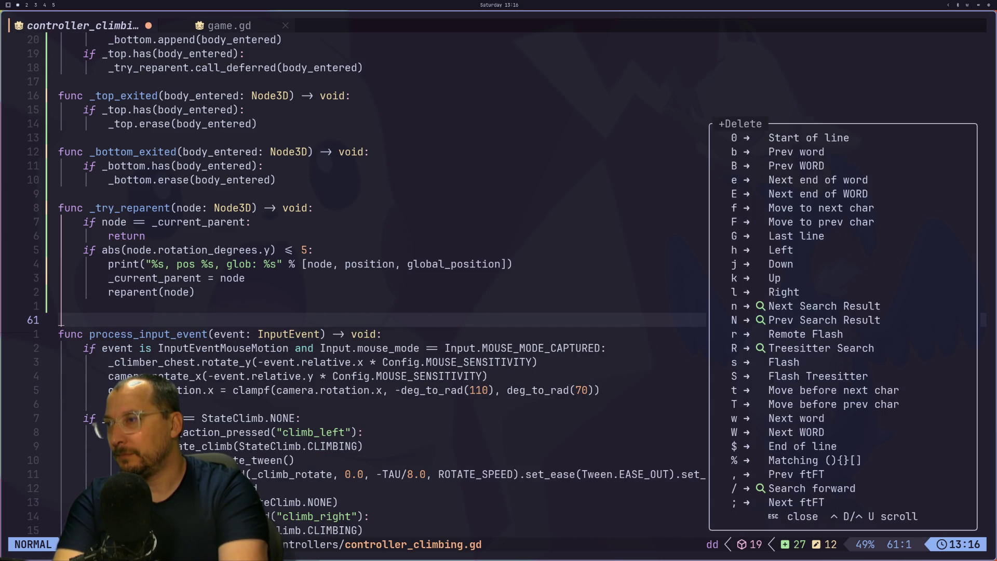
pyautogui.press('Escape')
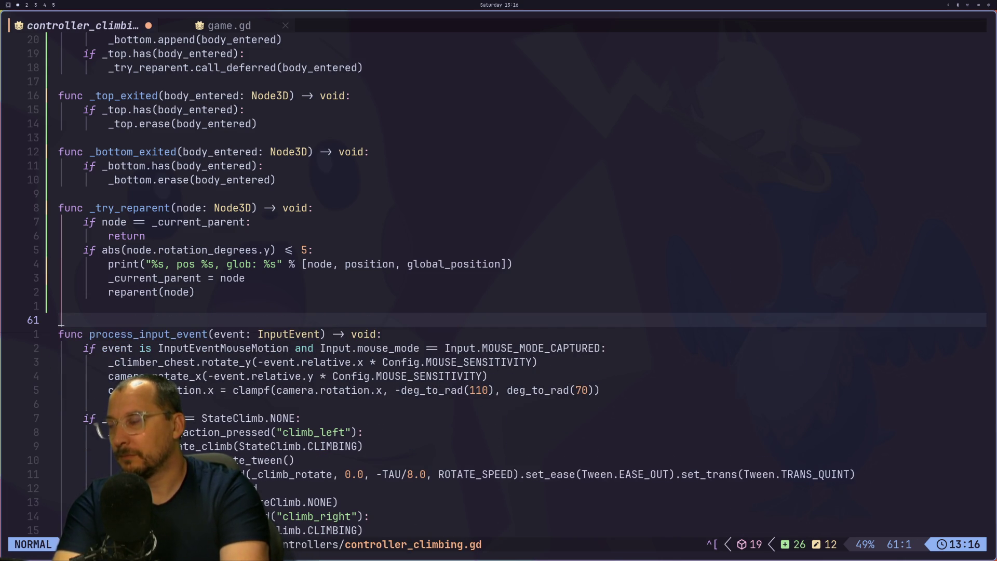
pyautogui.press('d')
pyautogui.press('d')
# Save controller_climbing.gd with :w.
pyautogui.write(':w')
pyautogui.press('Return')
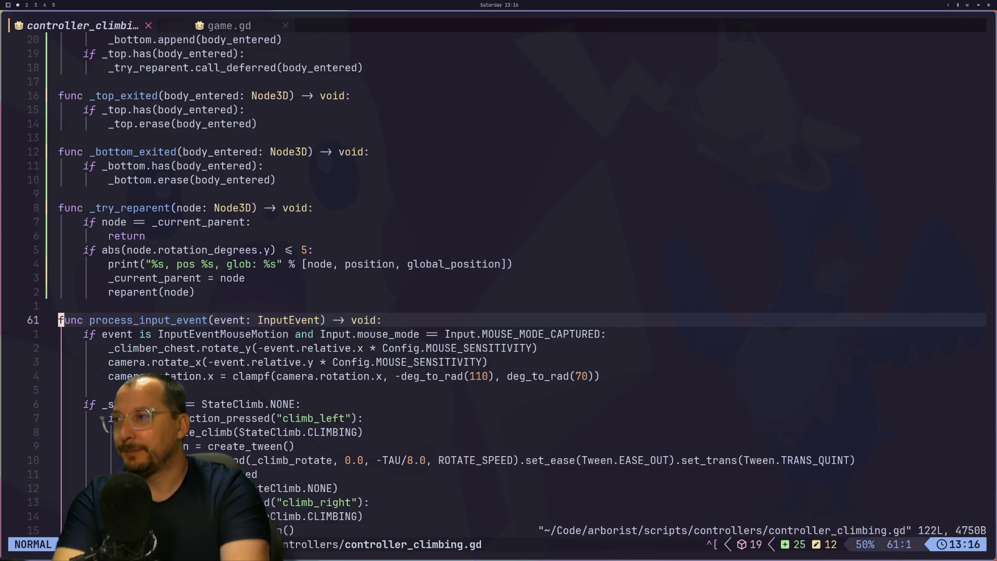
pyautogui.press('k')
pyautogui.press('k')
pyautogui.press('l')
pyautogui.press('l')
pyautogui.press('l')
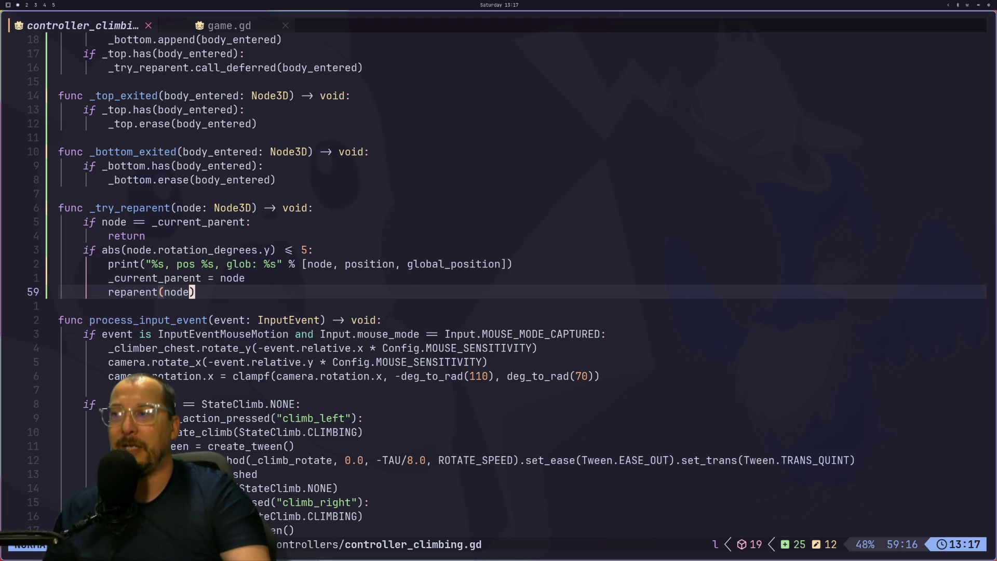
# Inspect the climb_left tween block, pasting below tween_method and undoing it.
pyautogui.click(279, 446)
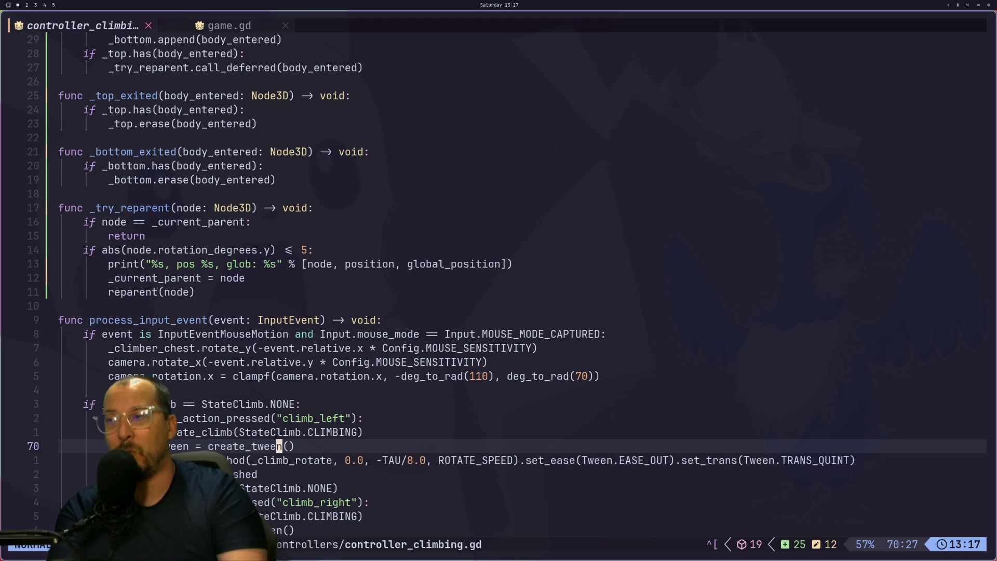
pyautogui.press('j')
pyautogui.press('j')
pyautogui.press('j')
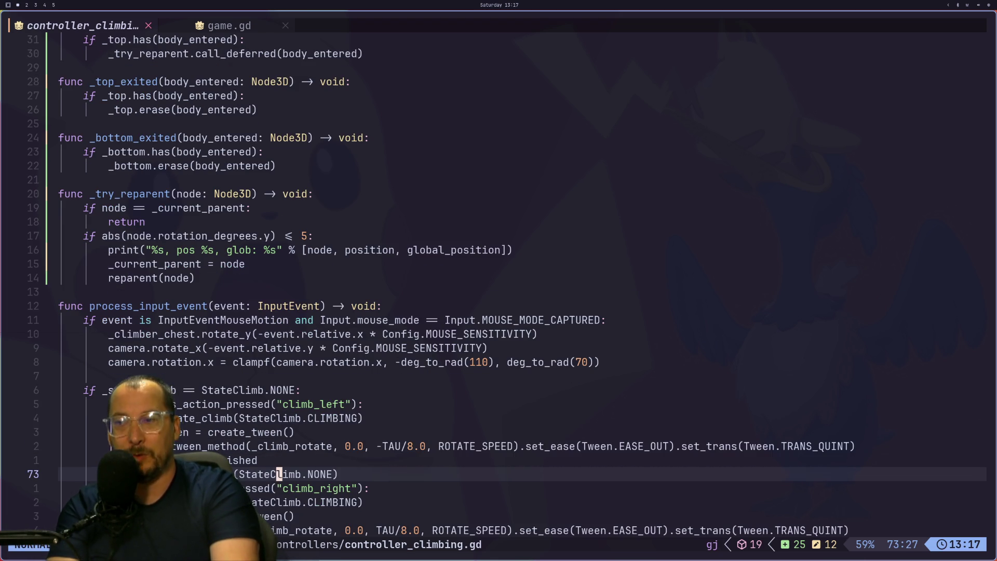
pyautogui.press('k')
pyautogui.press('k')
pyautogui.press('k')
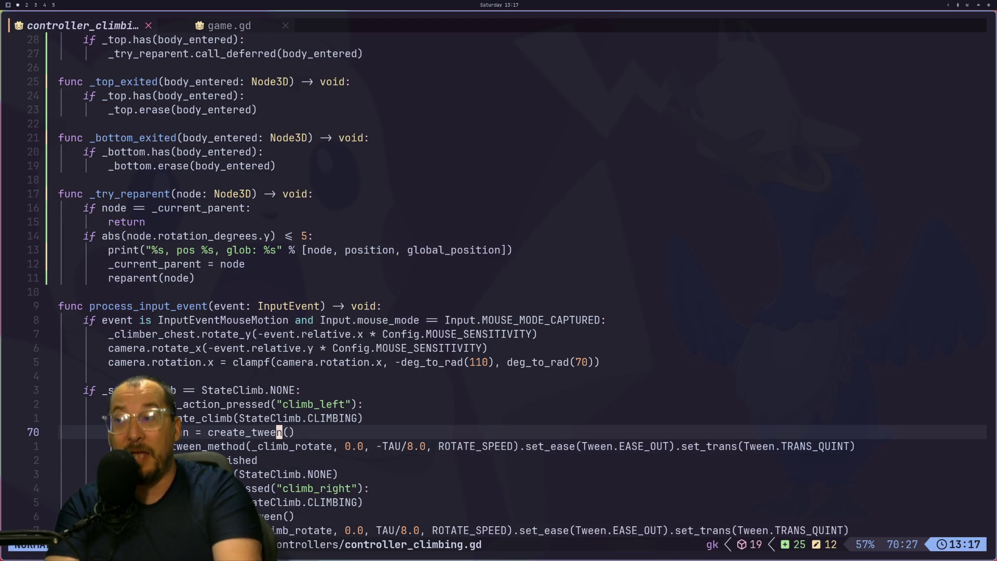
pyautogui.press('h')
pyautogui.press('h')
pyautogui.press('h')
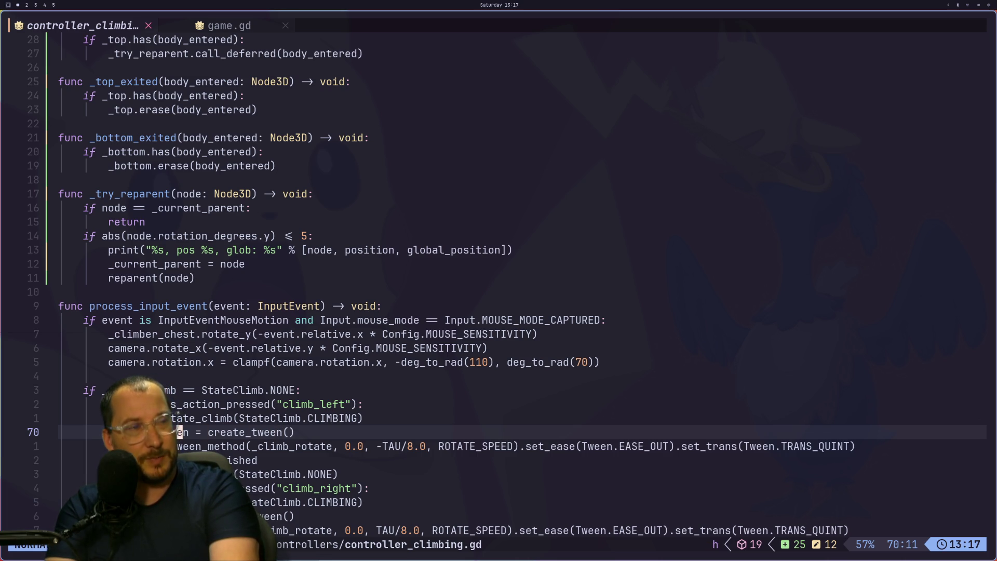
pyautogui.press('j')
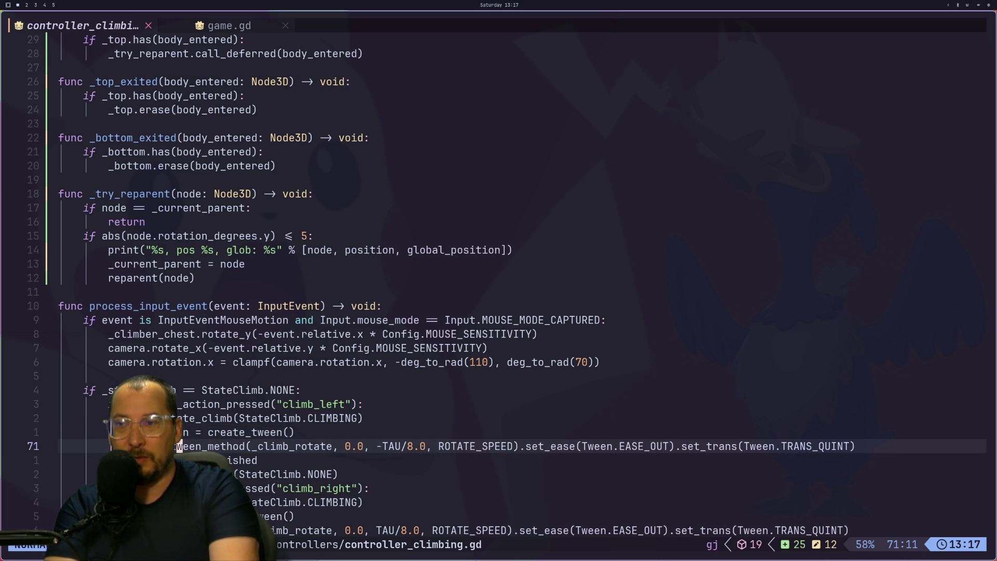
pyautogui.press('j')
pyautogui.press('j')
pyautogui.press('k')
pyautogui.press('k')
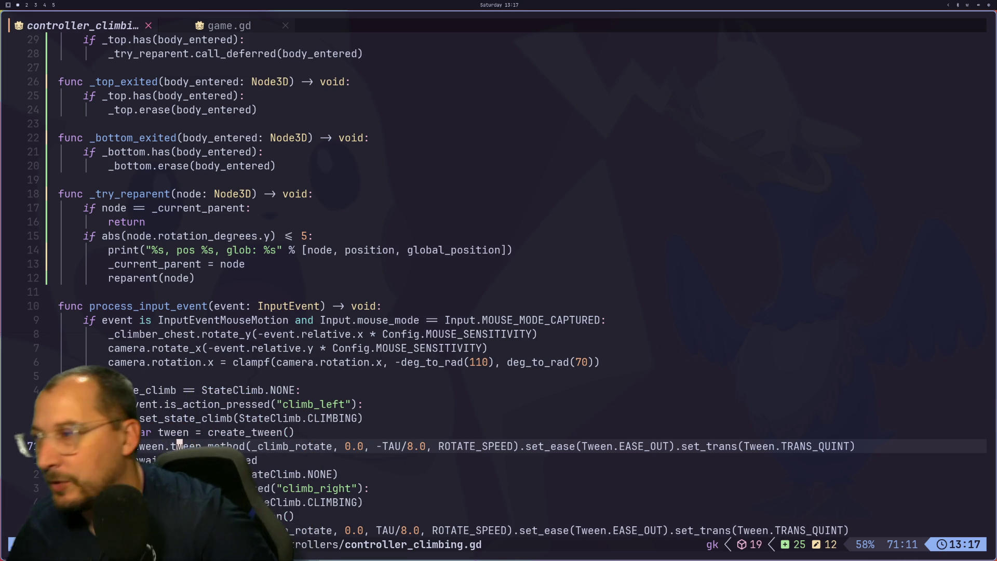
pyautogui.press('p')
pyautogui.press('u')
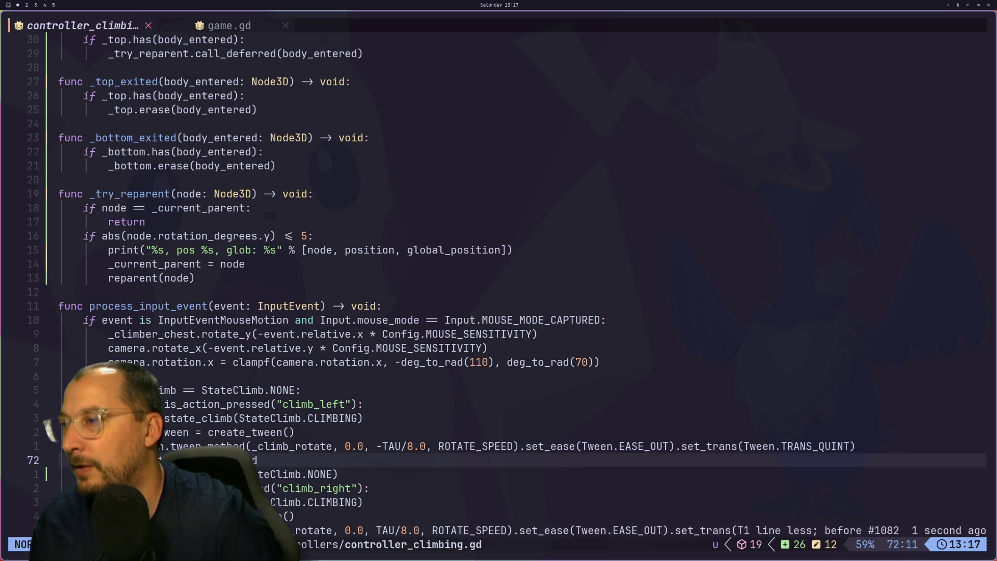
pyautogui.press('g')
pyautogui.press('j')
pyautogui.press('j')
pyautogui.press('j')
pyautogui.press('j')
pyautogui.press('k')
pyautogui.press('k')
pyautogui.press('k')
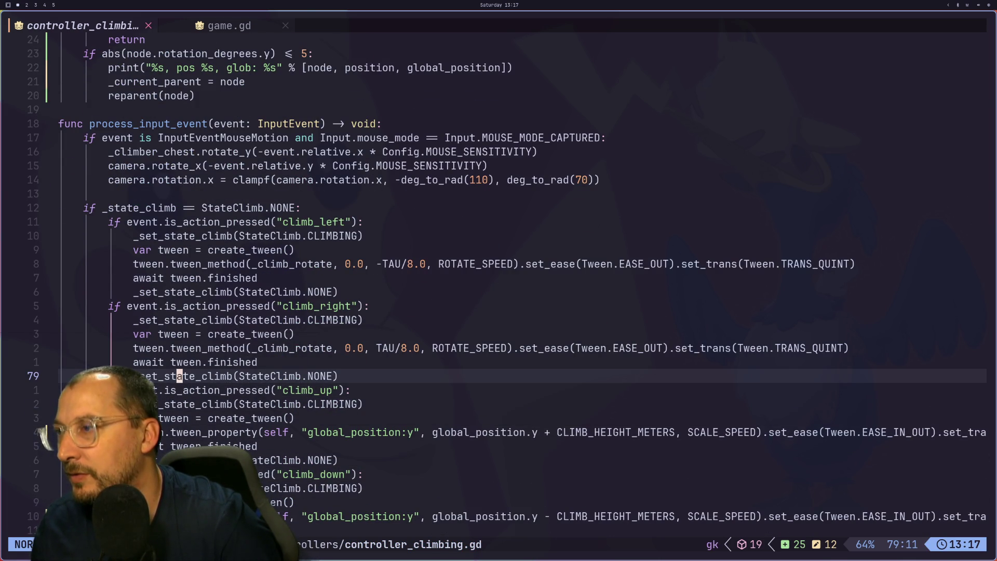
# Yank the _current_parent name from its assignment in _try_reparent.
pyautogui.press('j')
pyautogui.press('j')
pyautogui.press('j')
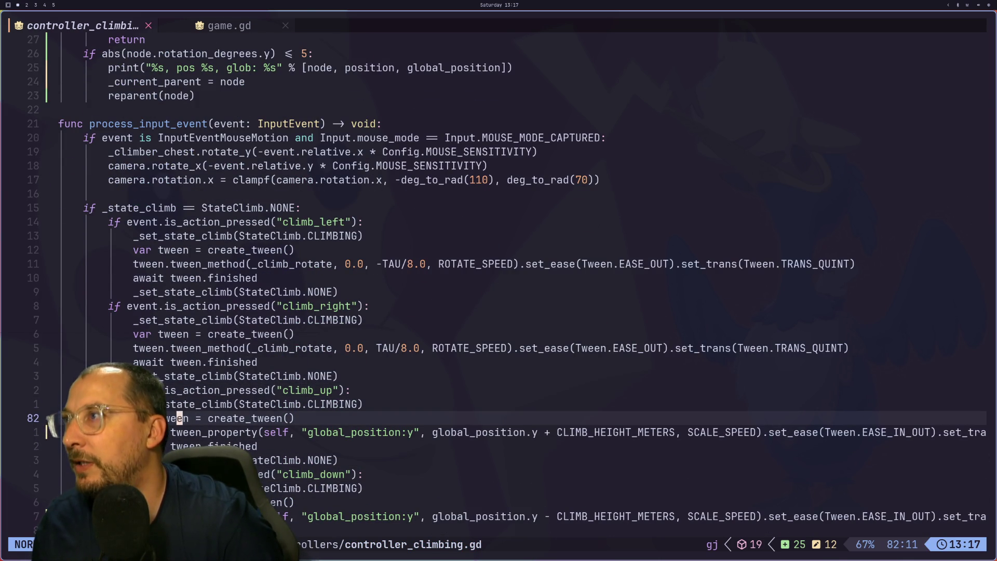
pyautogui.press('k')
pyautogui.press('k')
pyautogui.press('k')
pyautogui.press('h')
pyautogui.press('h')
pyautogui.press('h')
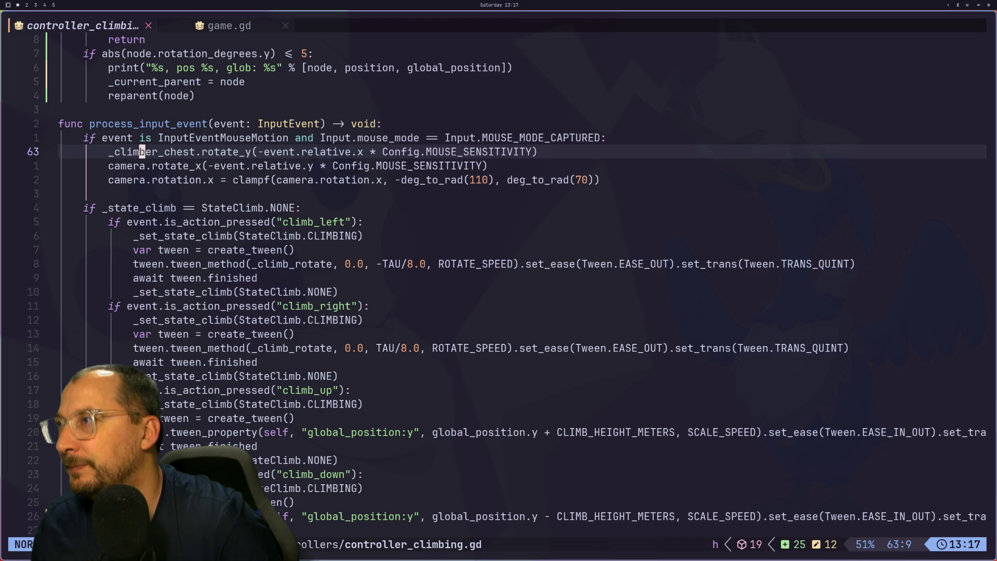
pyautogui.press('k')
pyautogui.press('k')
pyautogui.press('k')
pyautogui.press('h')
pyautogui.press('h')
pyautogui.press('v')
pyautogui.press('l')
pyautogui.press('2')
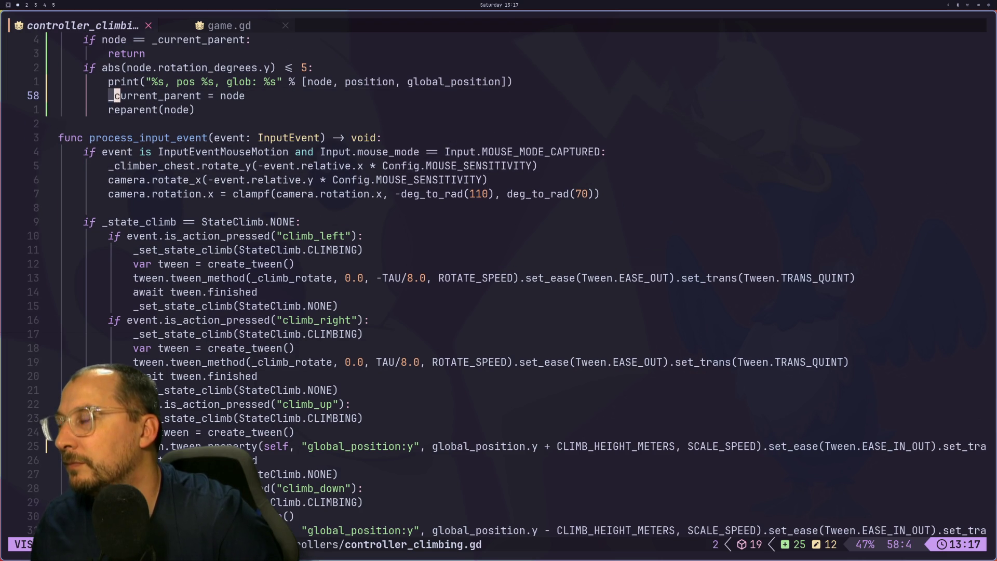
pyautogui.press('e')
pyautogui.press('y')
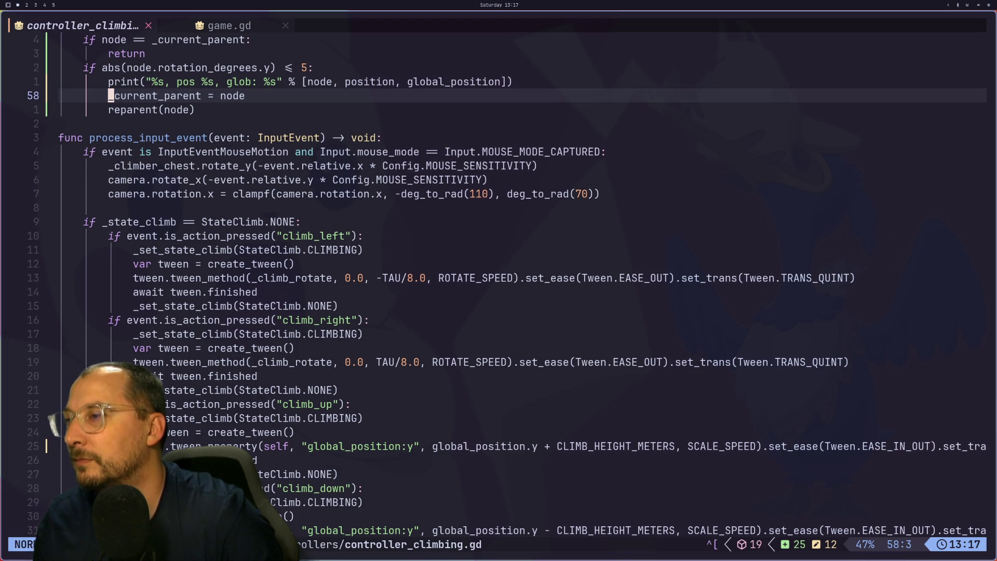
# Add an indented _current_parent line below await tween.finished in the climb_up block.
pyautogui.press('j')
pyautogui.press('j')
pyautogui.press('j')
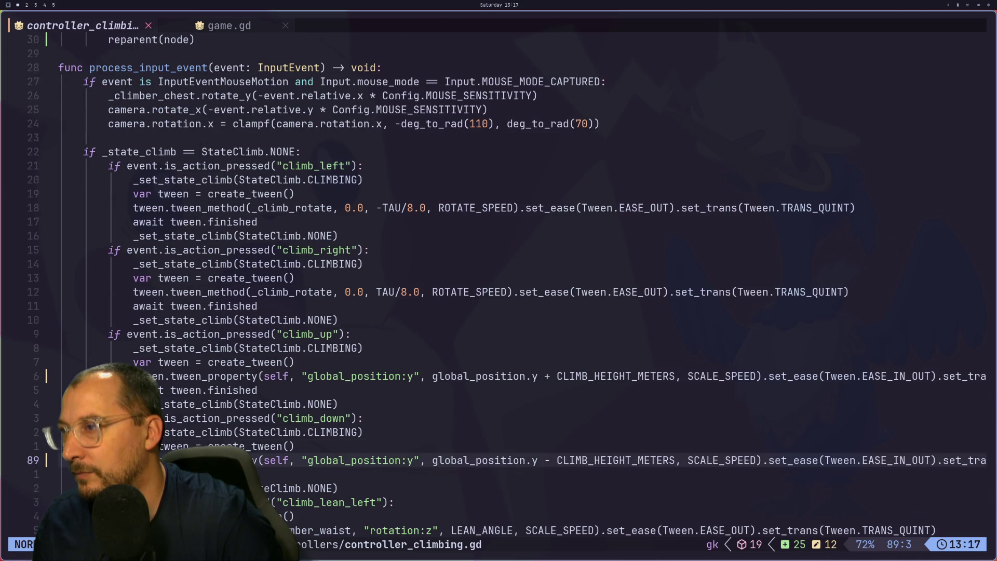
pyautogui.press('k')
pyautogui.press('k')
pyautogui.press('k')
pyautogui.press('o')
pyautogui.press('Escape')
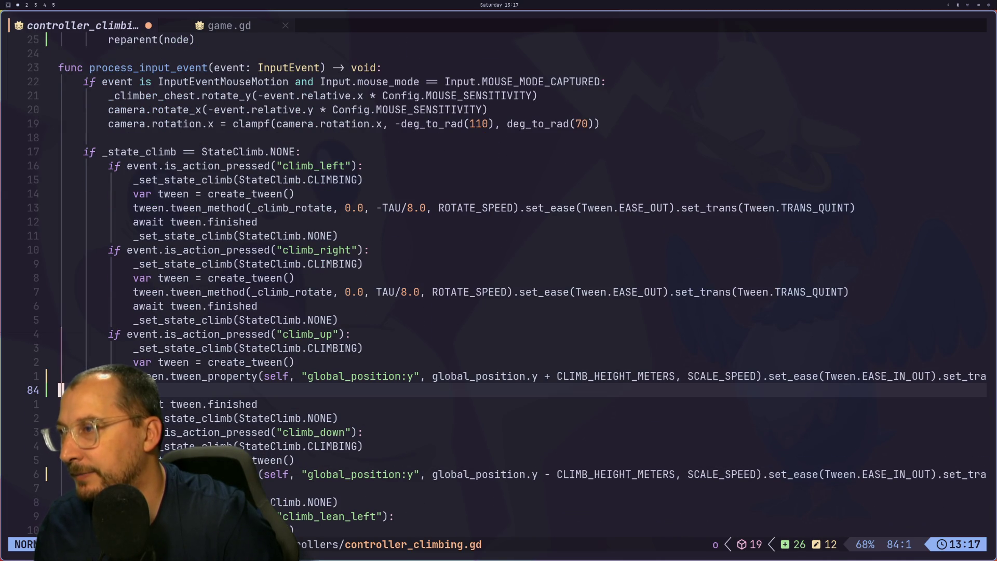
pyautogui.press('>')
pyautogui.press('>')
pyautogui.press('i')
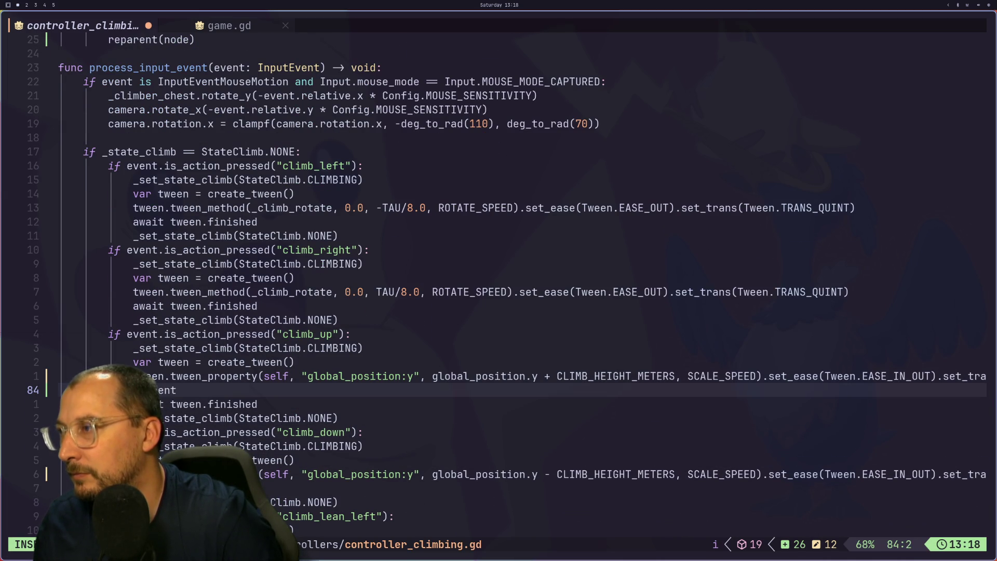
pyautogui.press('Escape')
pyautogui.press('d')
pyautogui.press('d')
pyautogui.press('p')
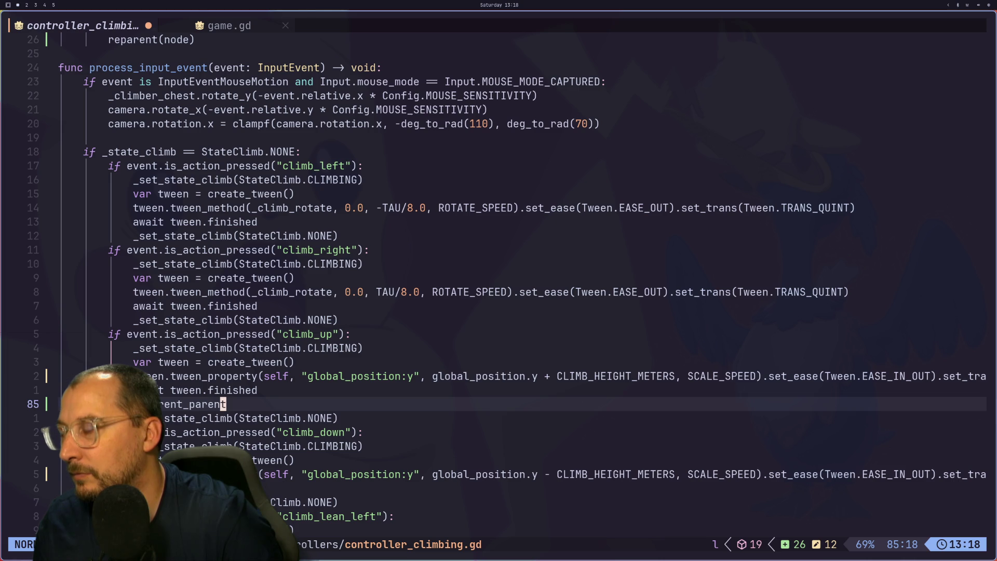
# Turn it into an x snap line setting position.x from _current_parent's x.
pyautogui.press('a')
pyautogui.press('Escape')
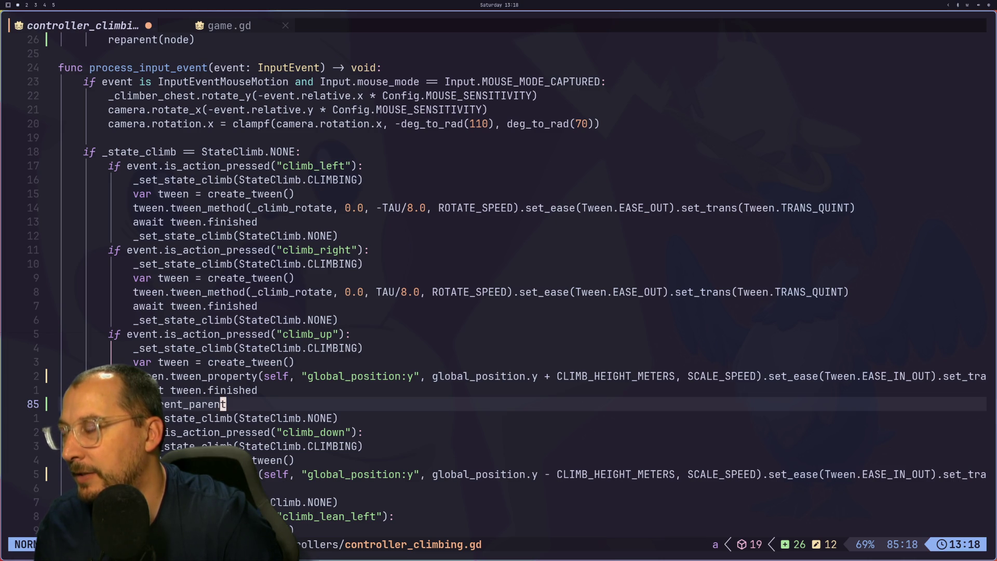
pyautogui.write('i')
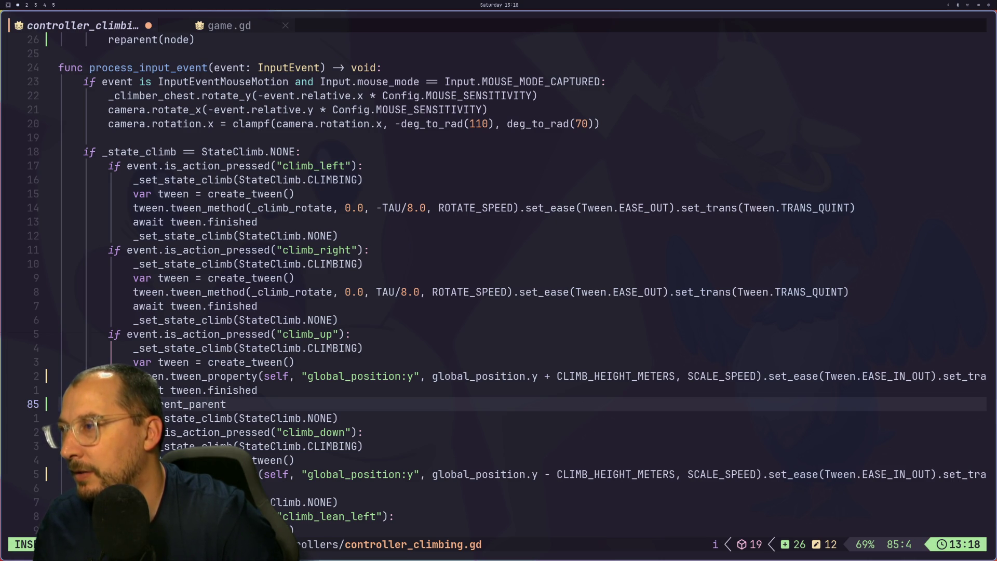
pyautogui.write('position.x')
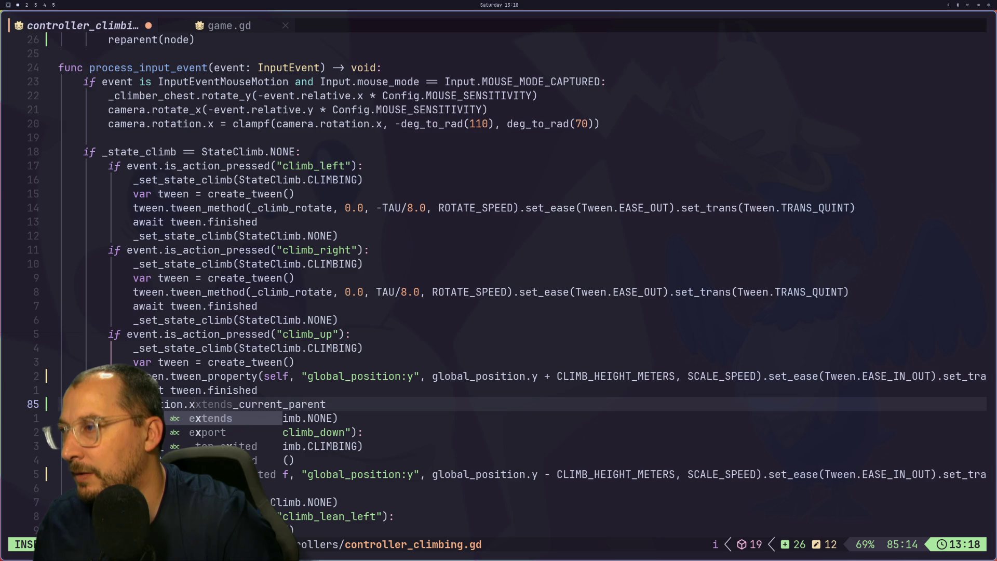
pyautogui.write(' =')
pyautogui.press('Escape')
pyautogui.press('l')
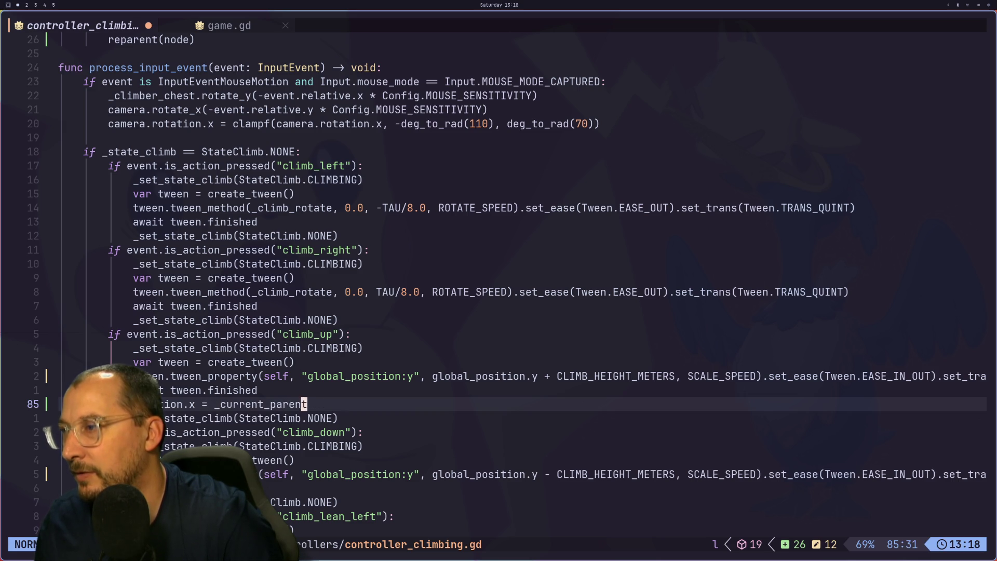
pyautogui.write('arent.x')
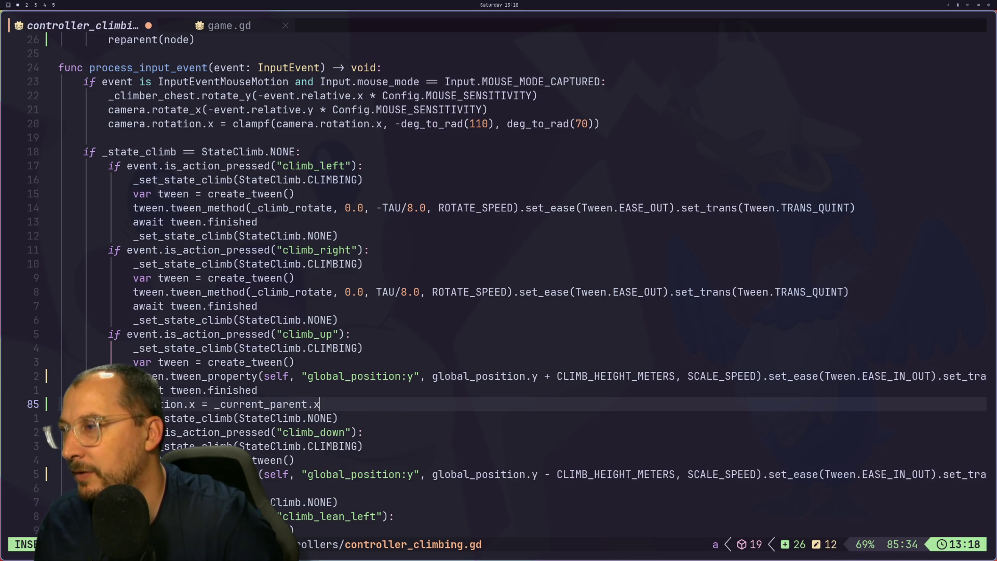
pyautogui.press('Escape')
# Duplicate the snap line and change the copy to assign position.y.
pyautogui.press('p')
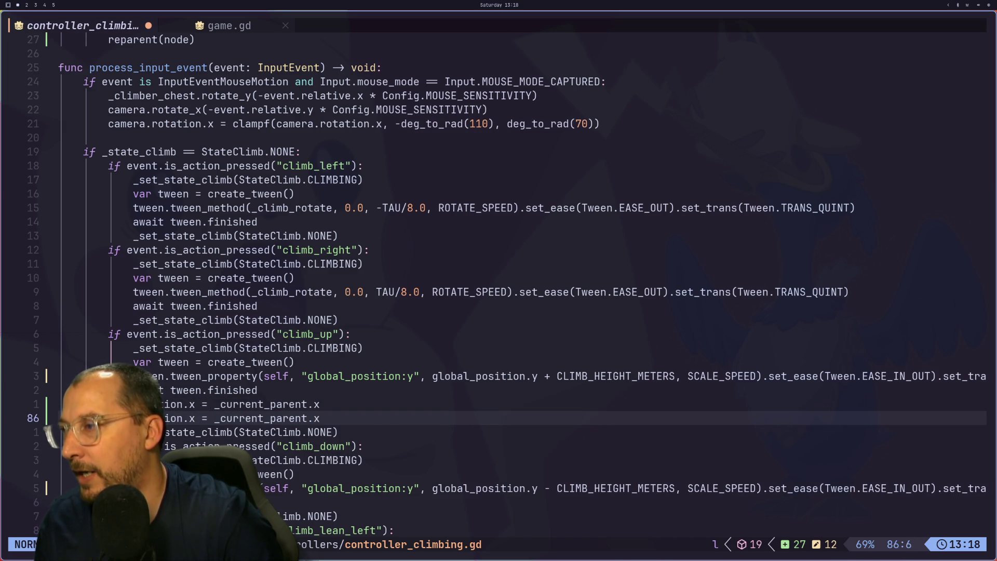
pyautogui.hotkey('ctrl', 'a')
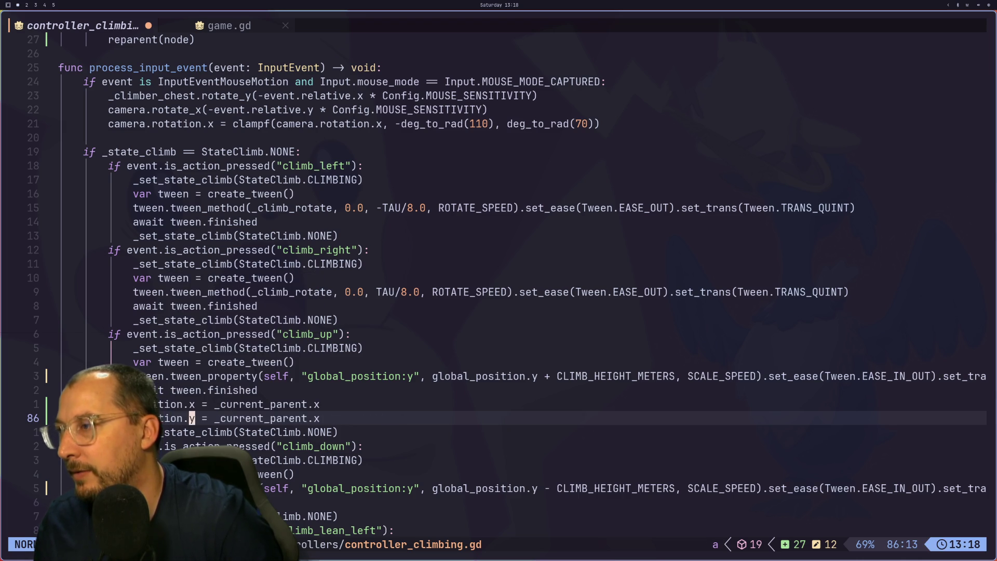
pyautogui.press('l')
pyautogui.press('l')
pyautogui.press('l')
pyautogui.write('ay')
pyautogui.press('Escape')
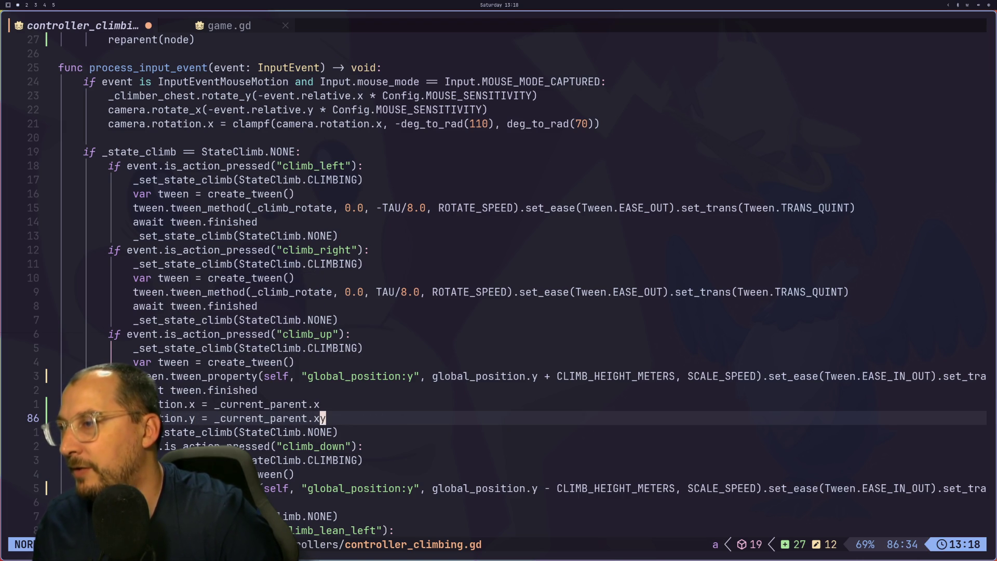
pyautogui.press('i')
pyautogui.press('BackSpace')
pyautogui.press('Escape')
# Copy both snap lines into the climb_down branch and save with :w.
pyautogui.press('y')
pyautogui.press('k')
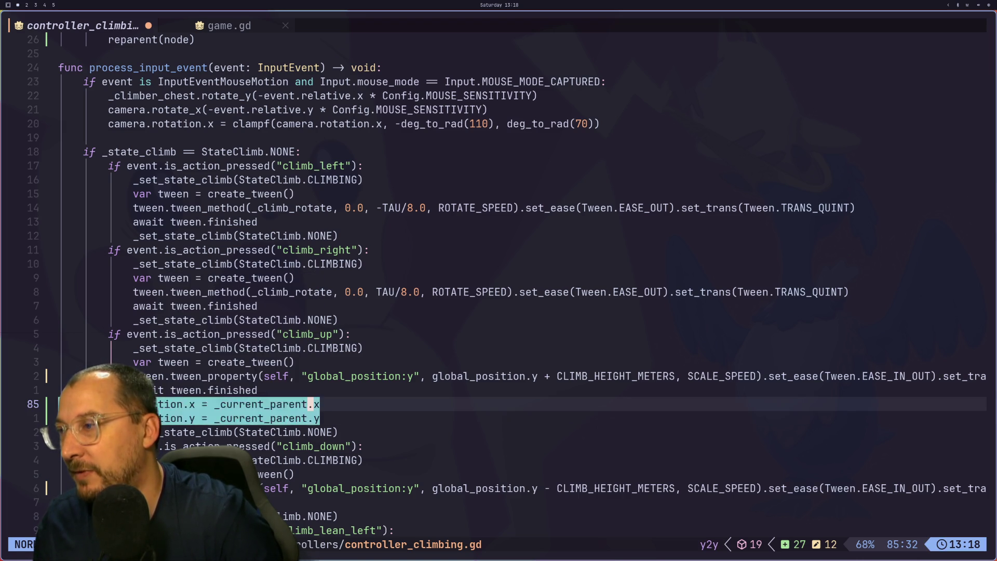
pyautogui.press('j')
pyautogui.press('j')
pyautogui.press('j')
pyautogui.press('j')
pyautogui.press('j')
pyautogui.press('j')
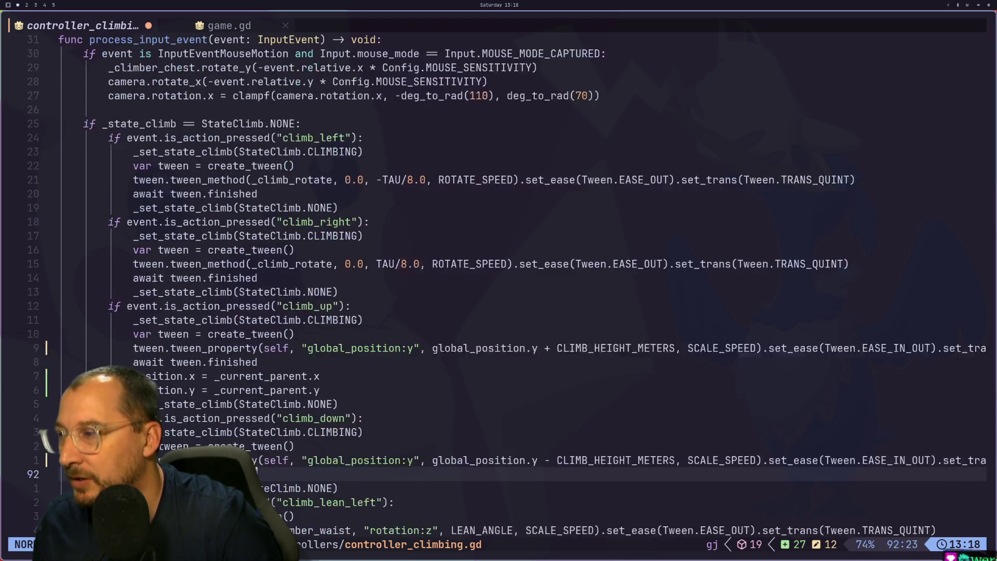
pyautogui.press('p')
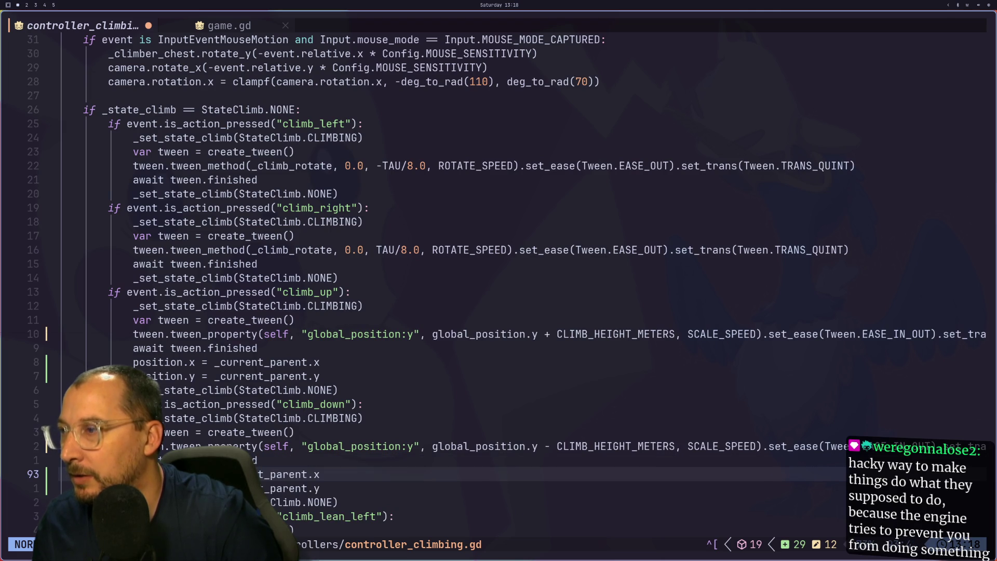
pyautogui.write(':w')
pyautogui.press('Return')
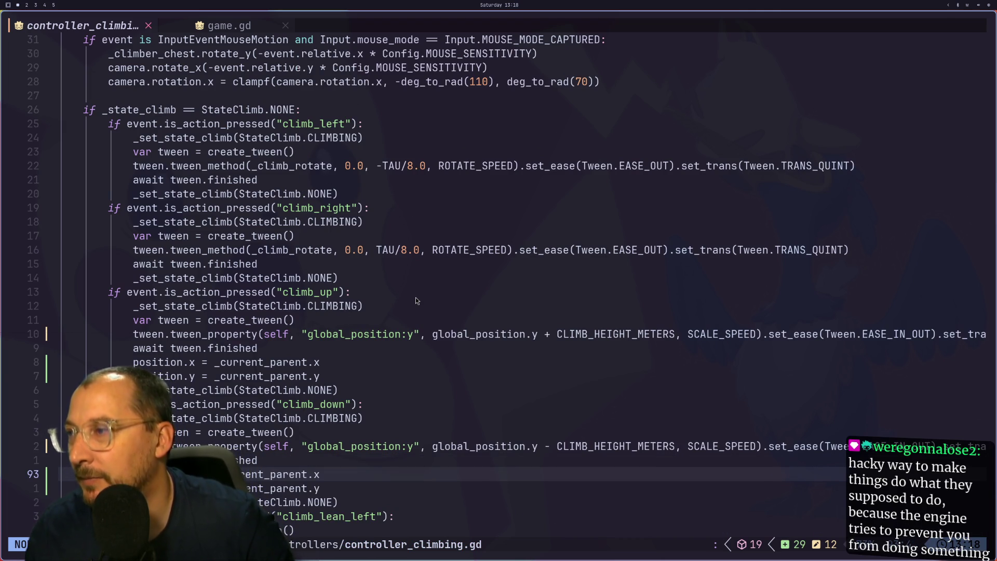
# Change both climb_up snap lines to assign global_position instead of position.
pyautogui.press('k')
pyautogui.press('k')
pyautogui.press('k')
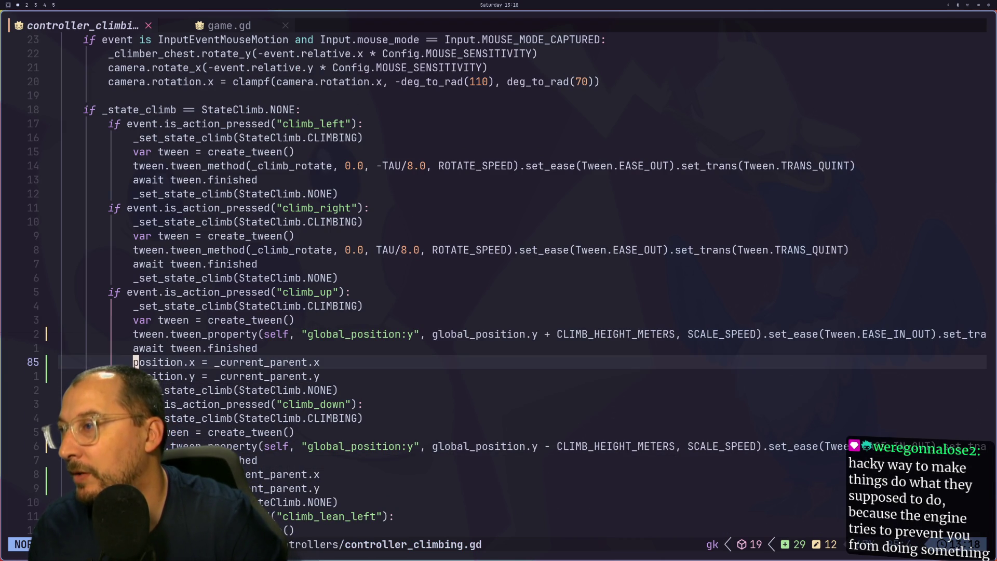
pyautogui.write('iglobal_')
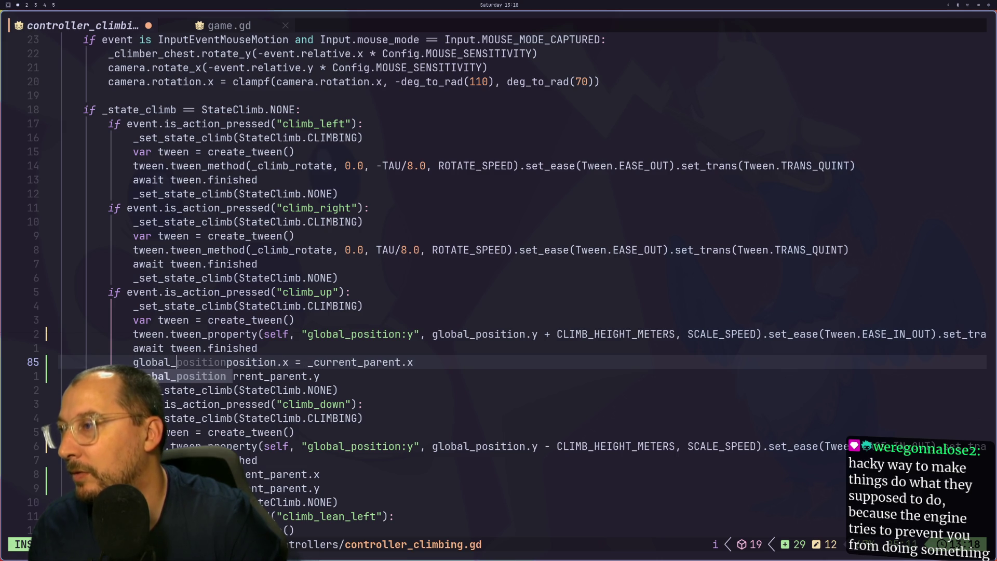
pyautogui.press('Escape')
pyautogui.write('jh')
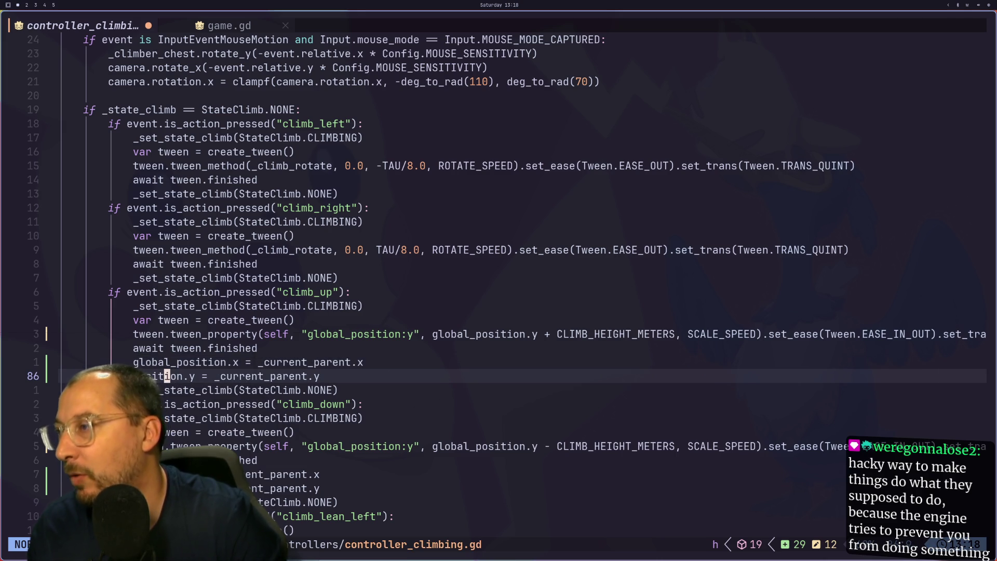
pyautogui.write('iglobal')
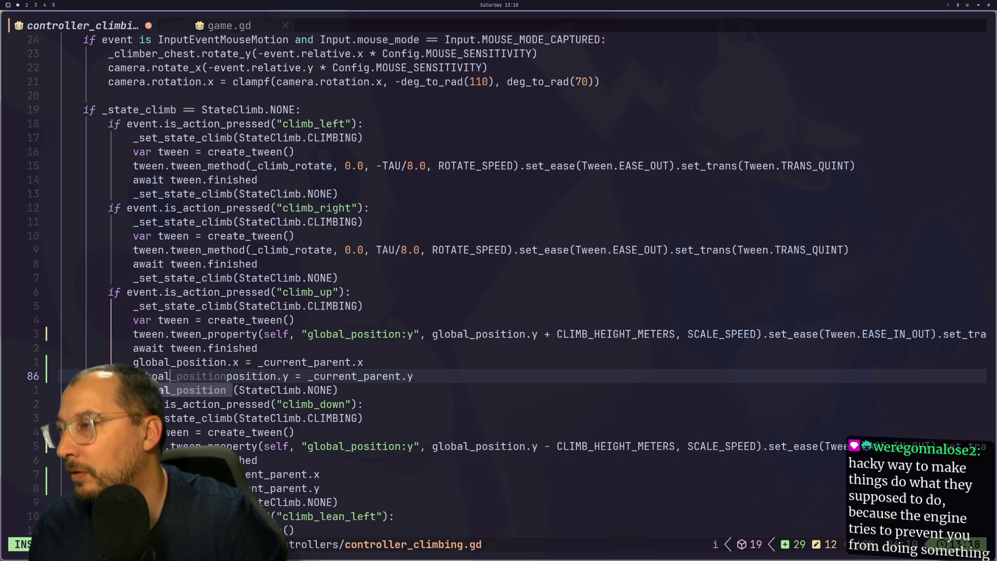
pyautogui.press('BackSpace')
pyautogui.press('BackSpace')
pyautogui.press('BackSpace')
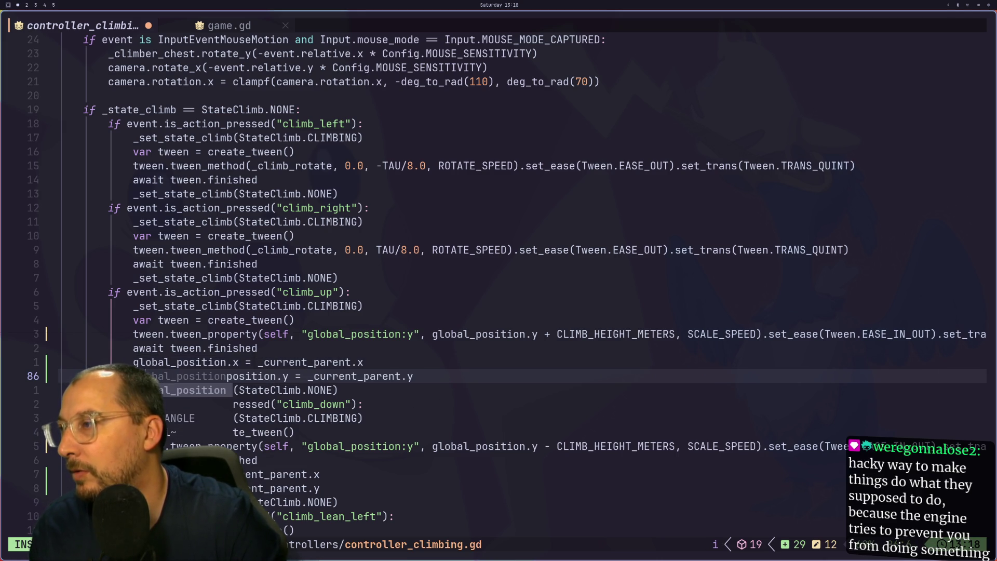
pyautogui.write('bal')
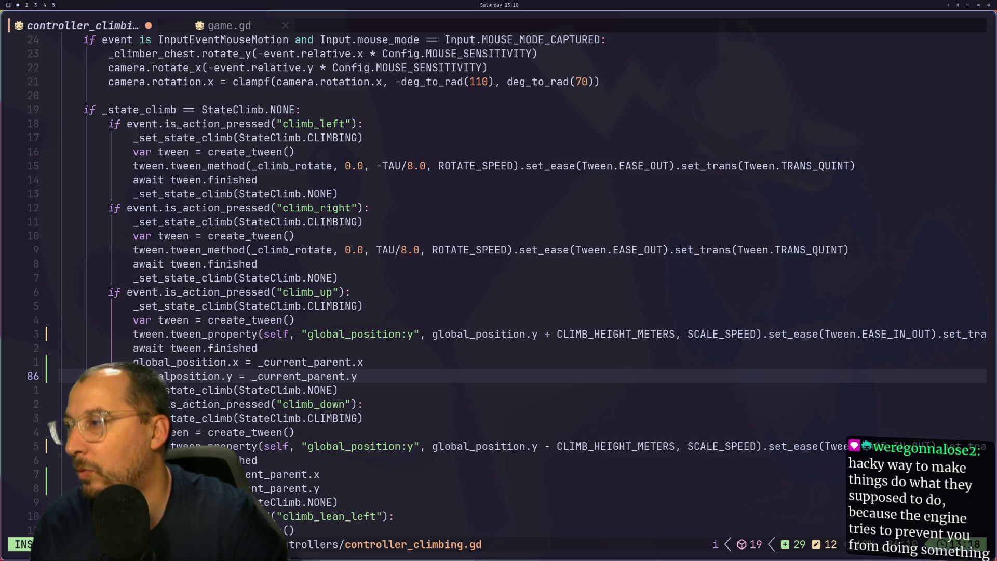
pyautogui.write('_')
pyautogui.press('Down')
pyautogui.press('Escape')
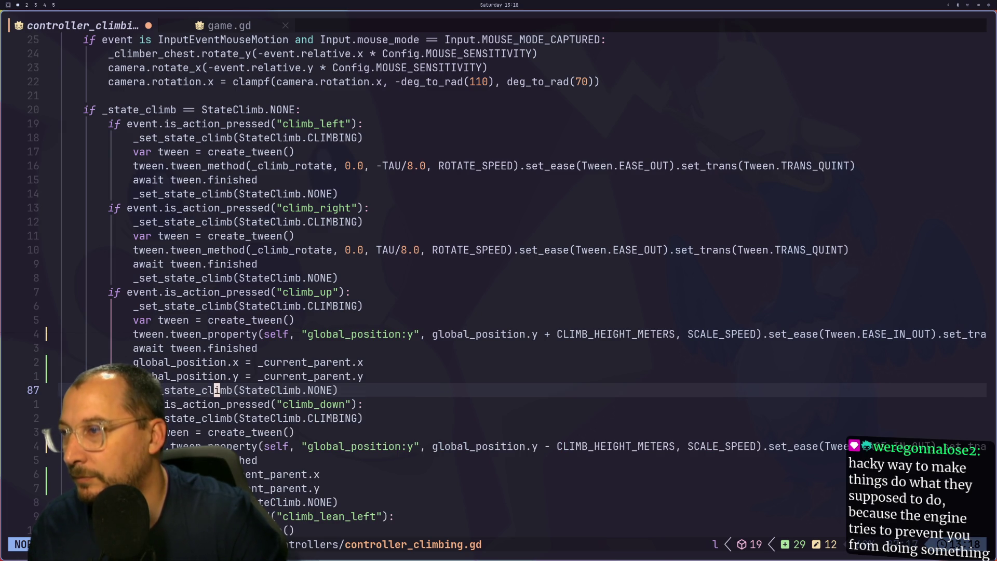
# Make the x and y snap lines read the parent's global_position.
pyautogui.press('k')
pyautogui.press('k')
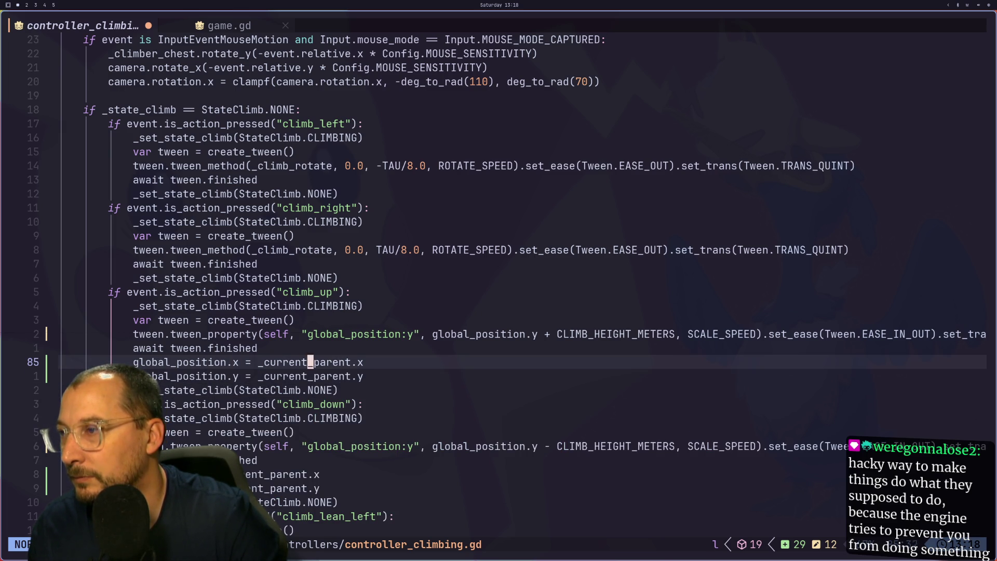
pyautogui.write('al_positio')
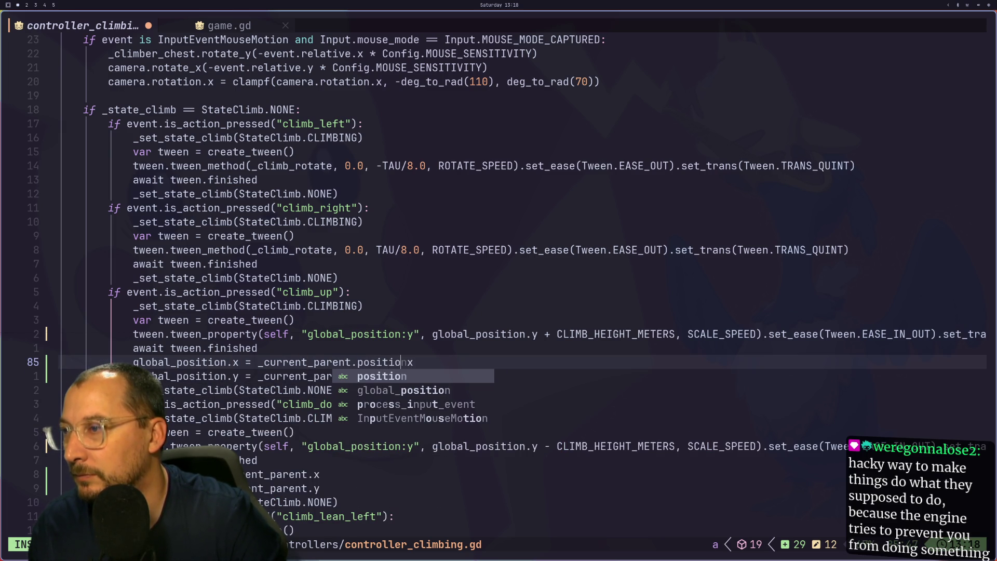
pyautogui.press('Tab')
pyautogui.press('Return')
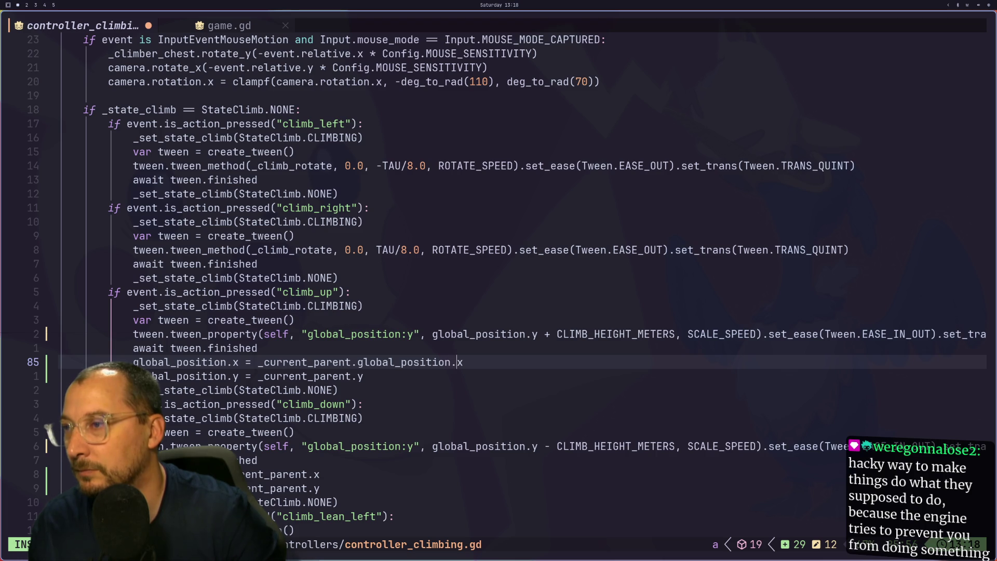
pyautogui.press('Escape')
pyautogui.press('j')
pyautogui.write('k')
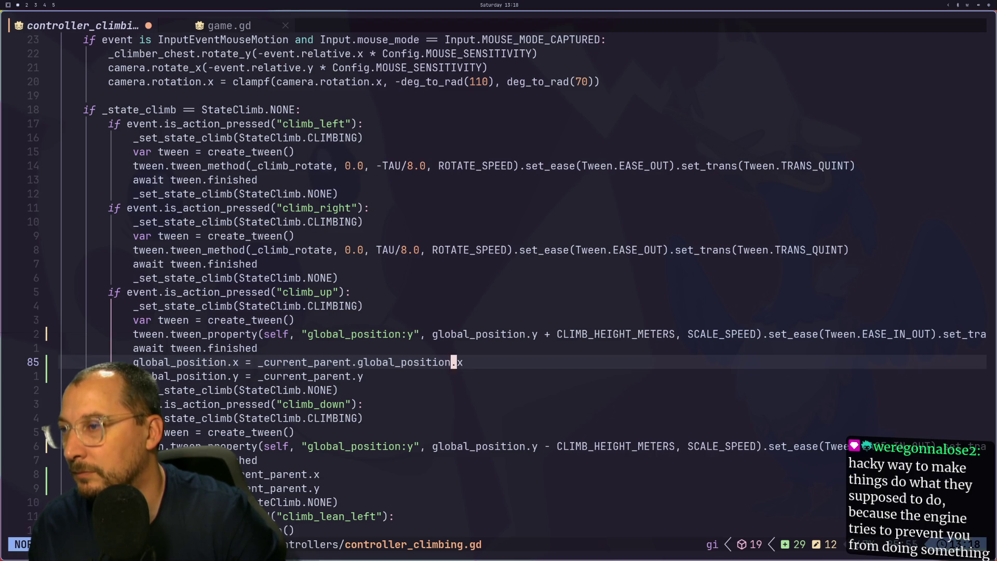
pyautogui.write('gjigl')
pyautogui.press('Return')
pyautogui.write('.')
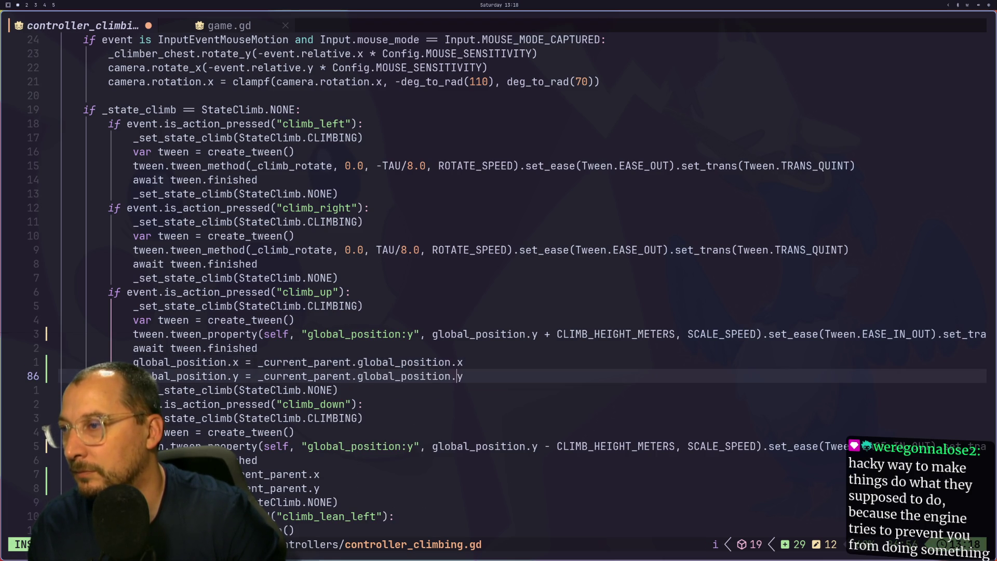
pyautogui.press('Escape')
# Paste the corrected snap lines into the climb_down branch and save the script.
pyautogui.press('g')
pyautogui.press('k')
pyautogui.press('g')
pyautogui.press('j')
pyautogui.press('j')
pyautogui.press('j')
pyautogui.press('j')
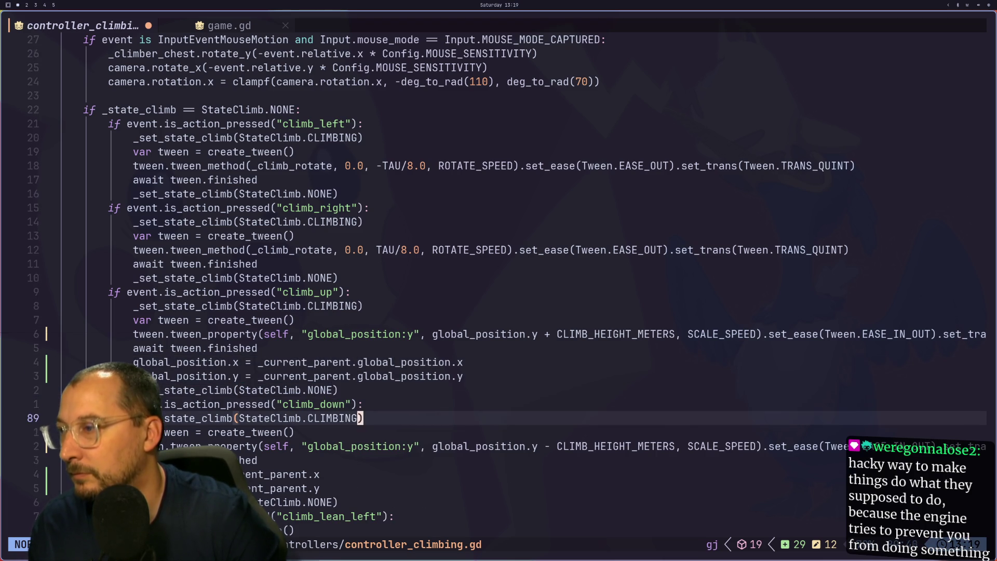
pyautogui.press('p')
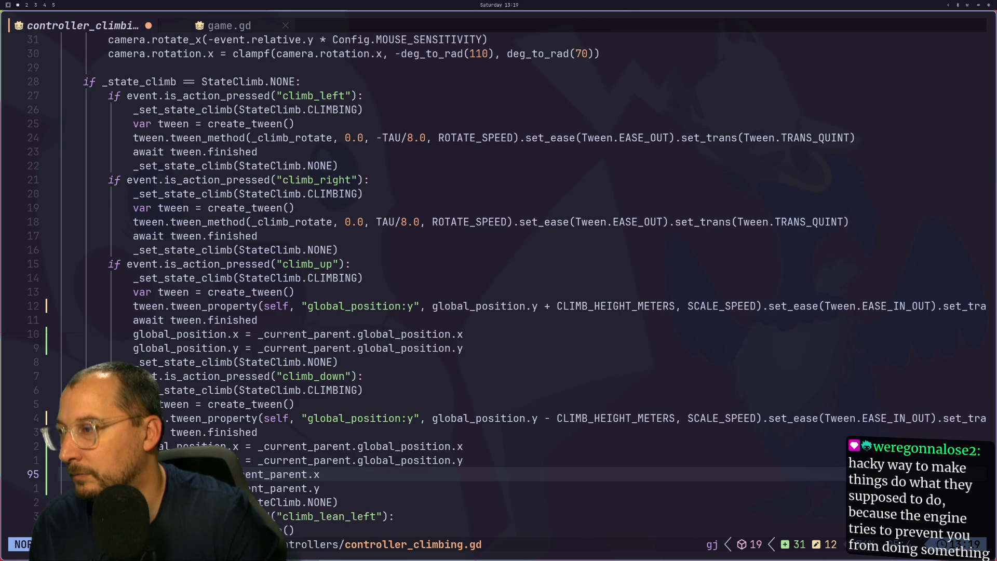
pyautogui.press('j')
pyautogui.press('j')
pyautogui.press('d')
pyautogui.press(':')
pyautogui.write('w')
pyautogui.press('Return')
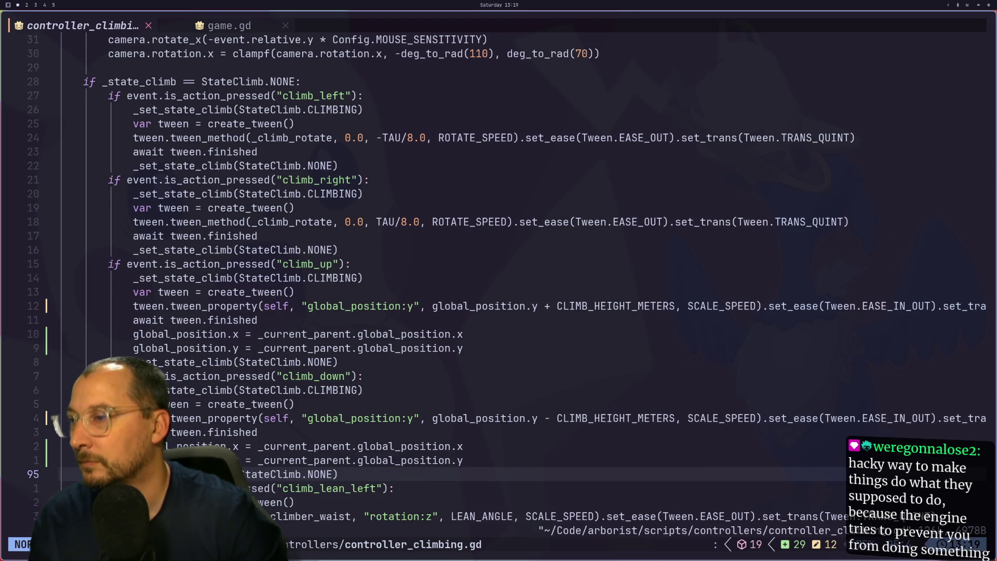
pyautogui.press('super+2')
# Run the project, test climbing the Climb Tree trunk, then return to the script in Neovim.
pyautogui.click(867, 22)
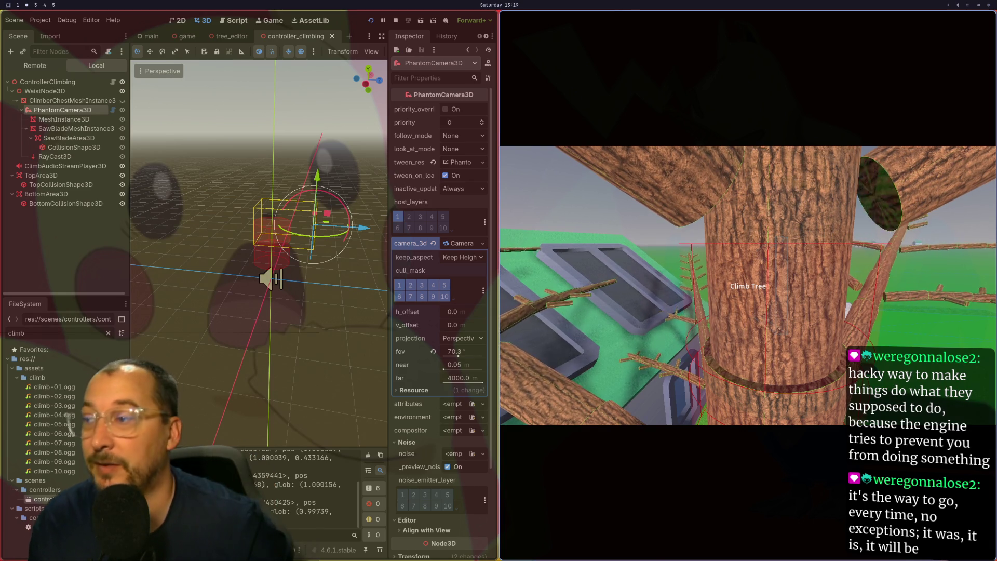
pyautogui.press('super+1')
pyautogui.press('Escape')
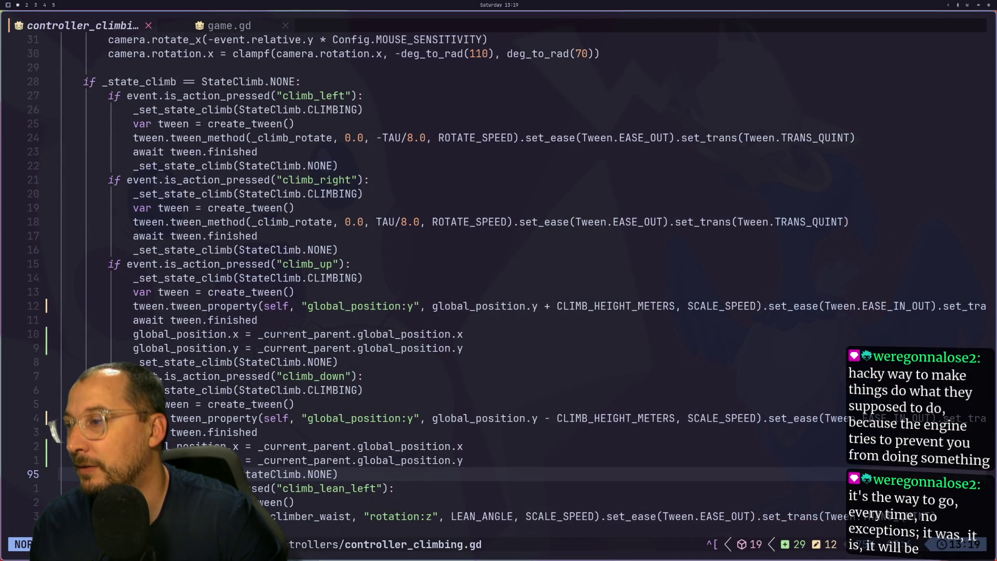
# Change the climb_down y snap line to read the parent's global_position.z.
pyautogui.press('k')
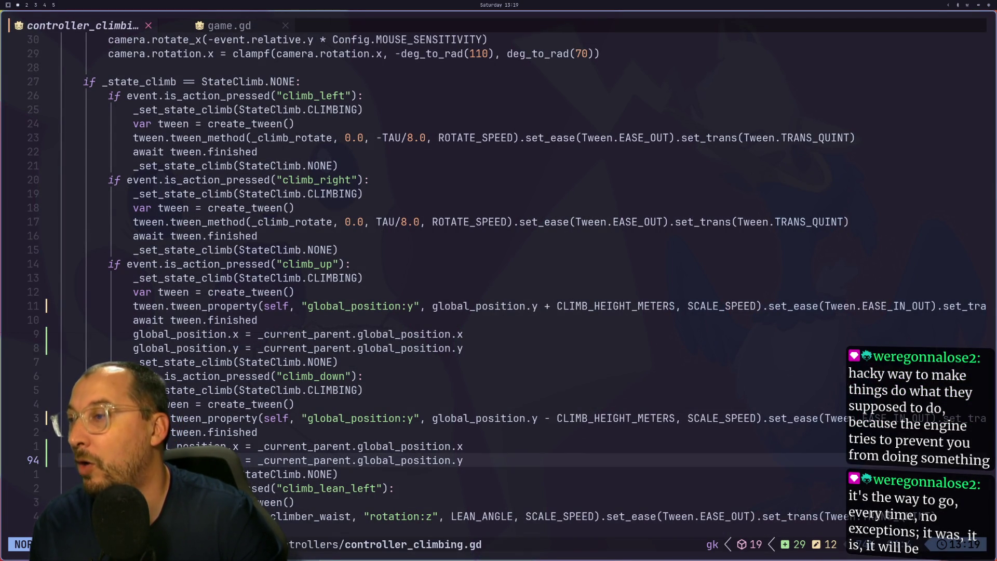
pyautogui.press('k')
pyautogui.press('g')
pyautogui.press('j')
pyautogui.write('e')
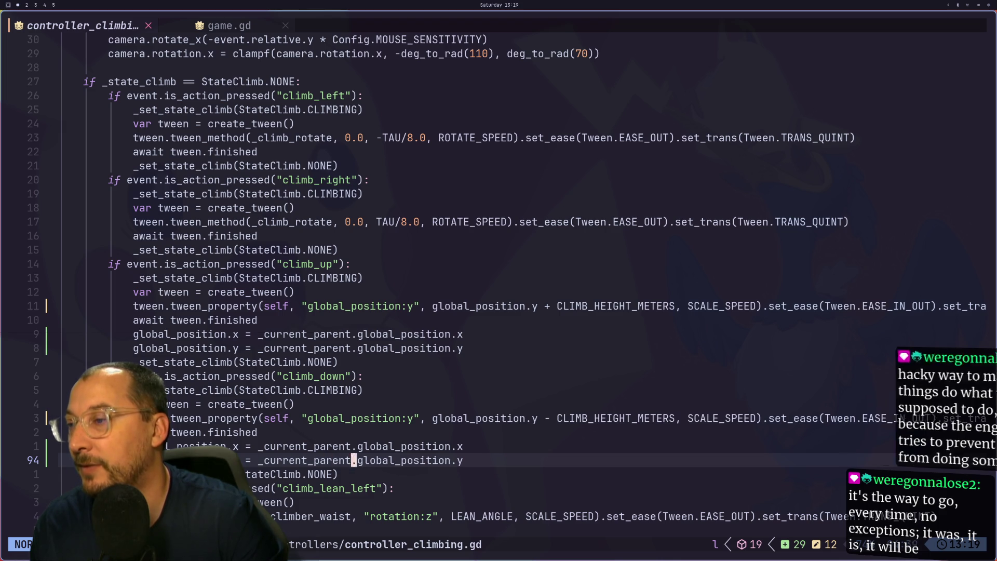
pyautogui.write('$sz')
pyautogui.press('Escape')
# Make the same y-to-z change in the climb_up snap line and save the script.
pyautogui.press('g')
pyautogui.press('k')
pyautogui.press('g')
pyautogui.press('k')
pyautogui.press('k')
pyautogui.press('k')
pyautogui.press('k')
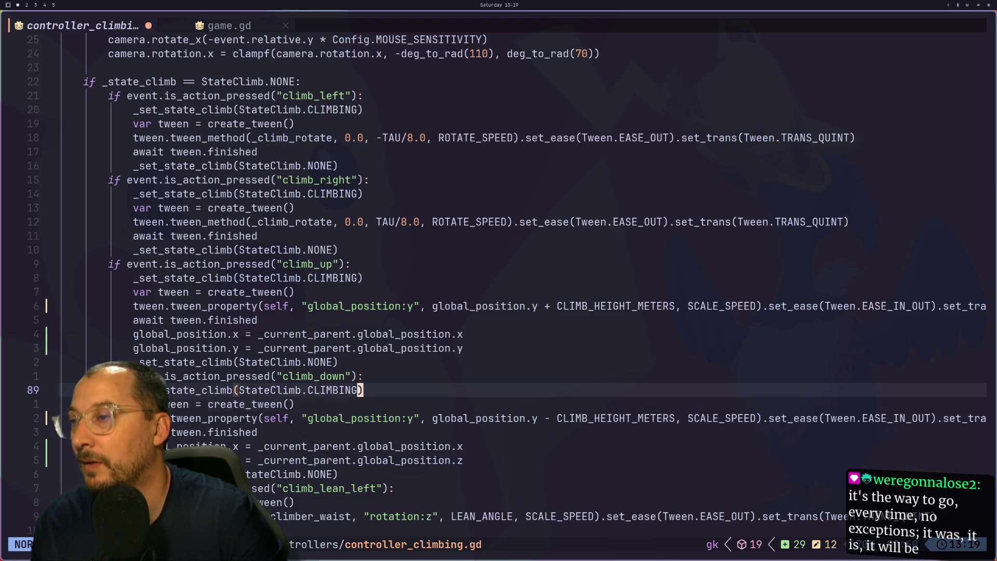
pyautogui.press('j')
pyautogui.press('a')
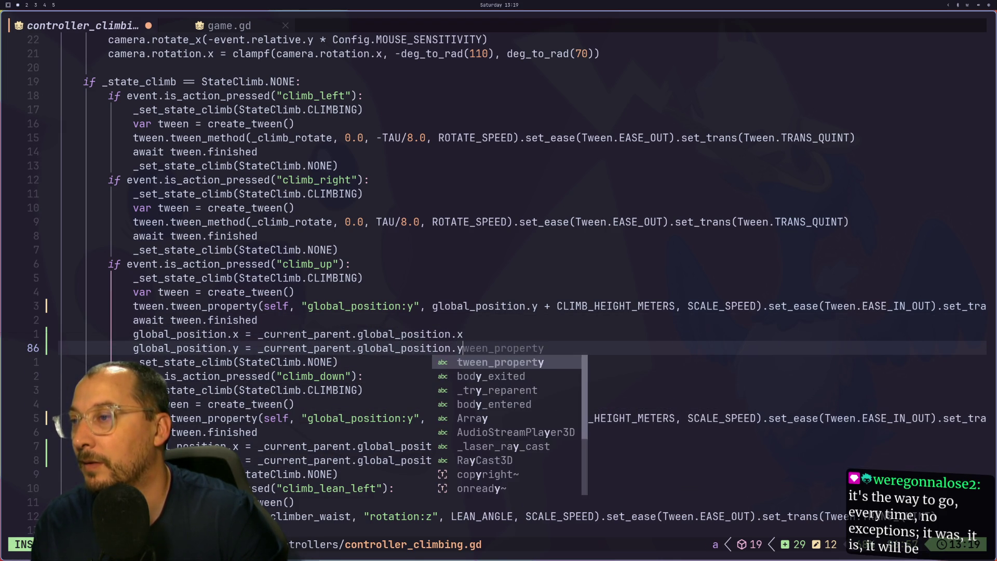
pyautogui.press('BackSpace')
pyautogui.write('z')
pyautogui.press('Escape')
pyautogui.write(':w')
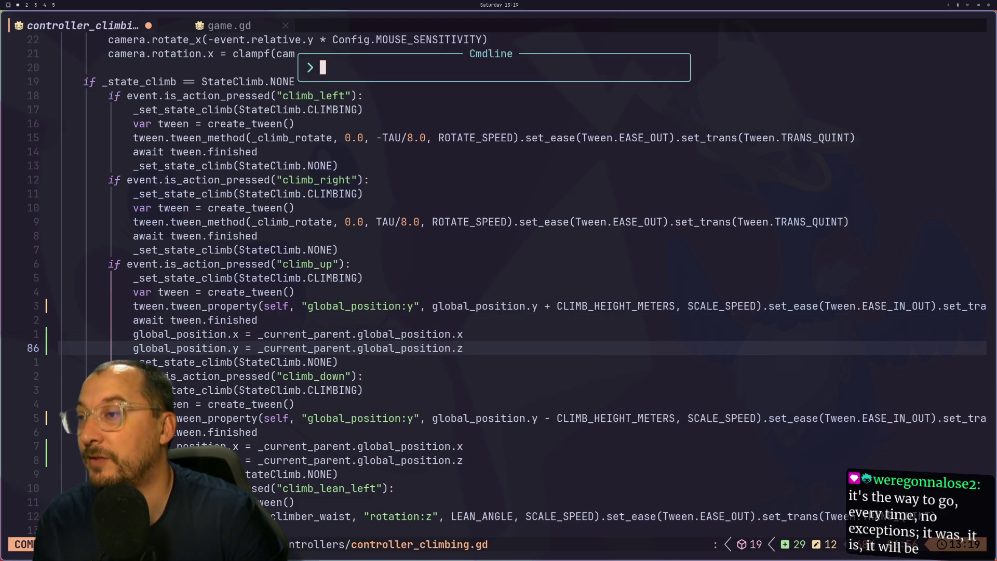
pyautogui.press('Return')
pyautogui.press('super+2')
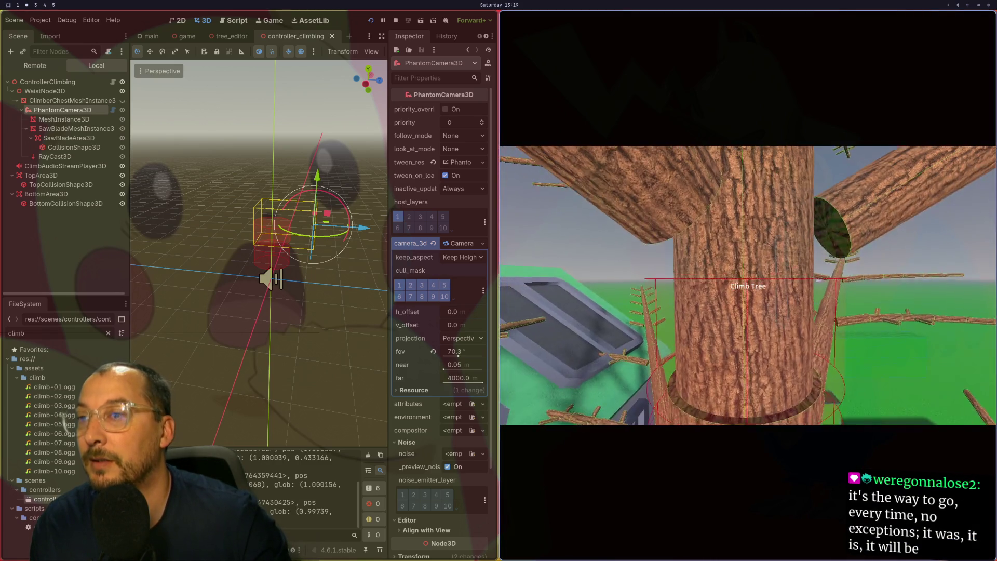
# Stop the game with F8 and run the project again to retest climbing.
pyautogui.press('F8')
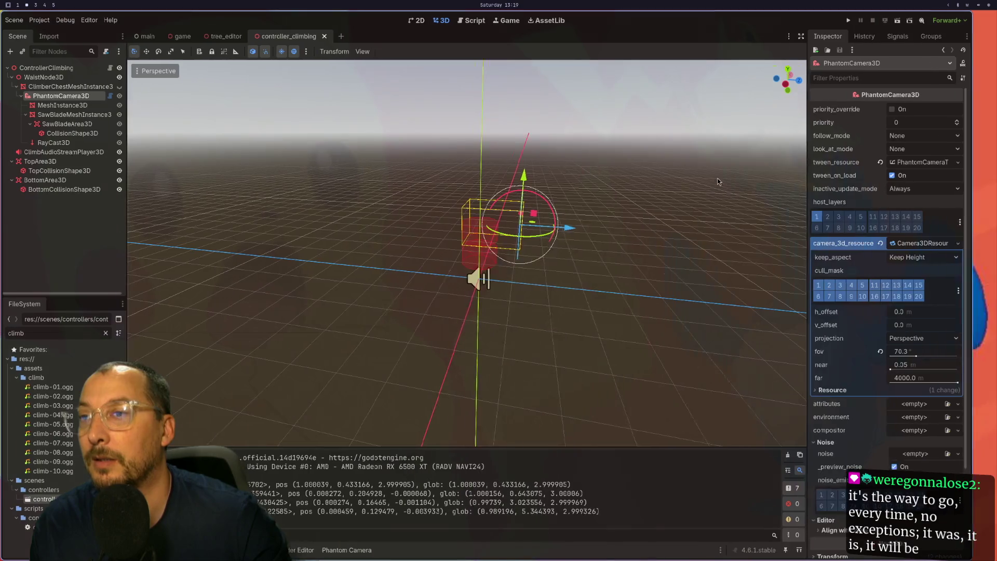
pyautogui.click(867, 20)
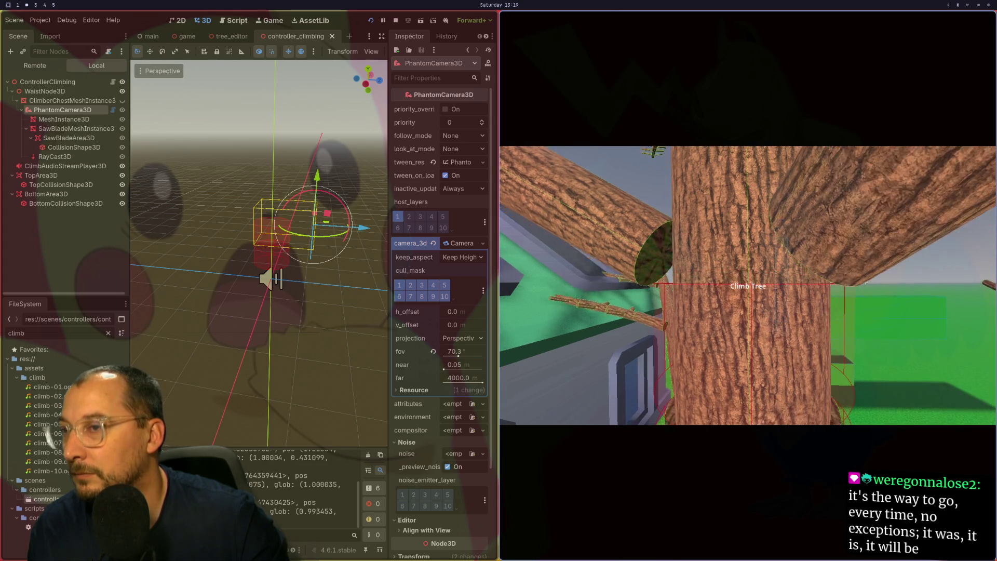
# On line 86, change the assigned global_position.y to global_position.z.
pyautogui.press('super+1')
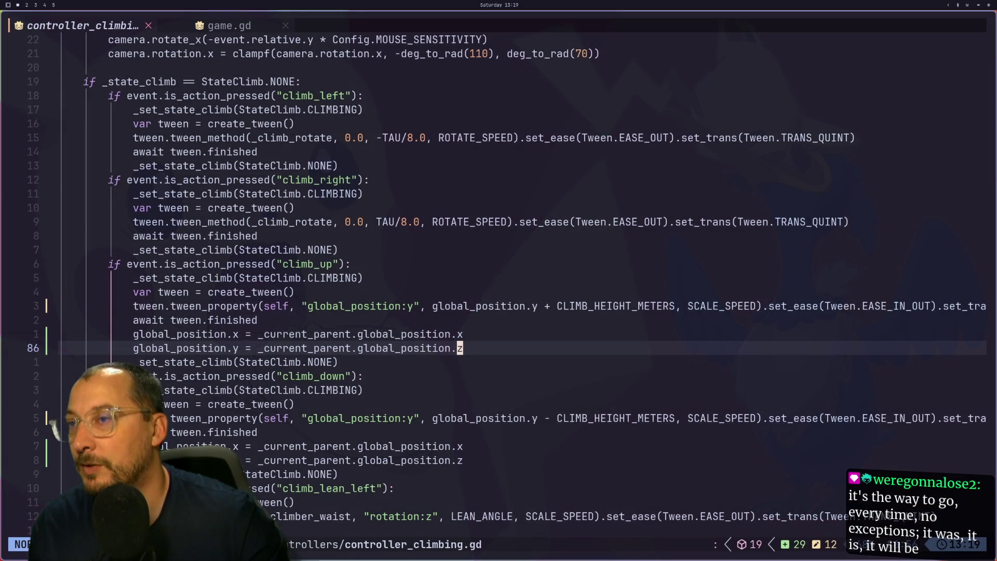
pyautogui.press('h')
pyautogui.press('h')
pyautogui.press('h')
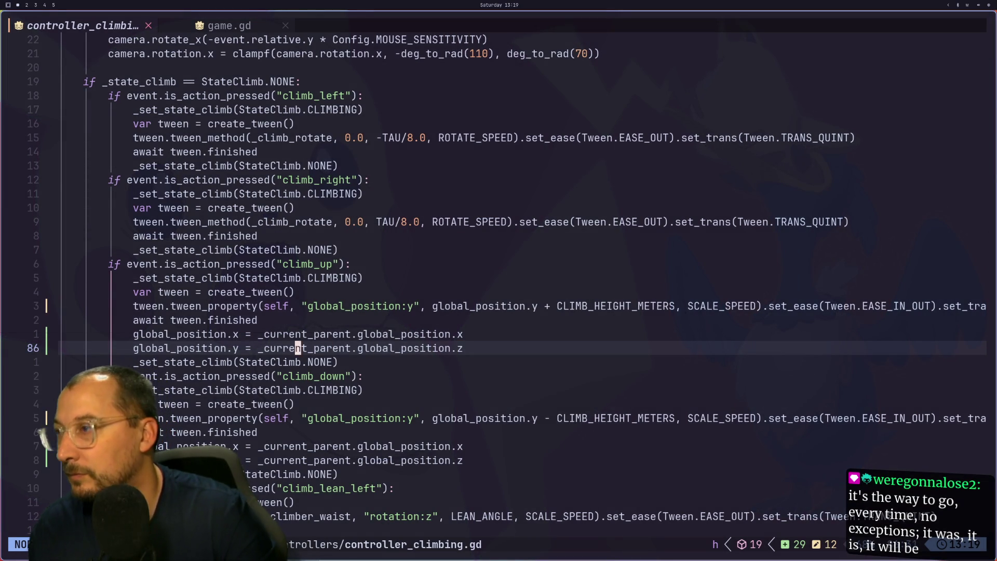
pyautogui.press('h')
pyautogui.press('h')
pyautogui.write('sz')
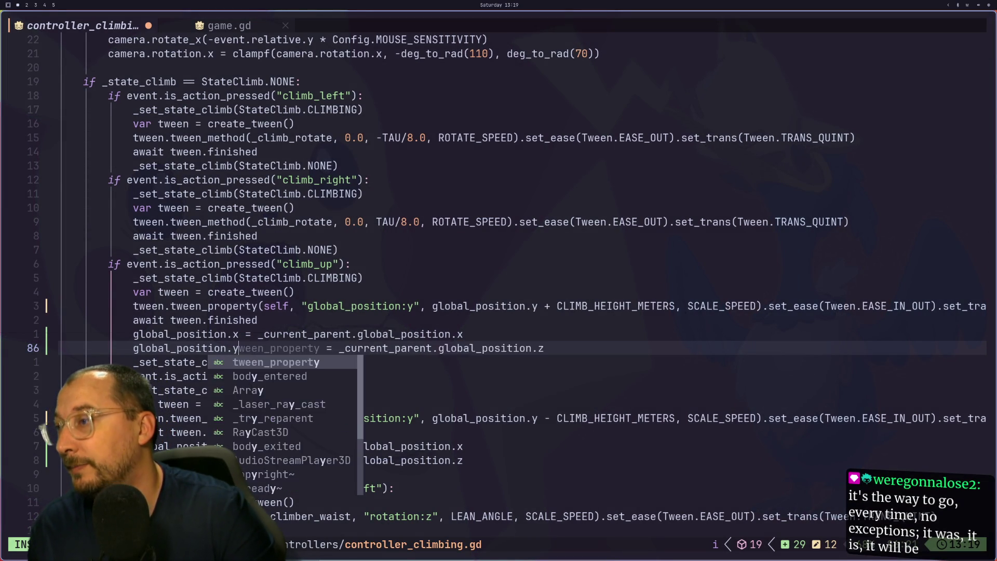
pyautogui.press('Escape')
# Make the same change on line 94 in climb_down and save the script.
pyautogui.press('j')
pyautogui.press('j')
pyautogui.press('j')
pyautogui.press('j')
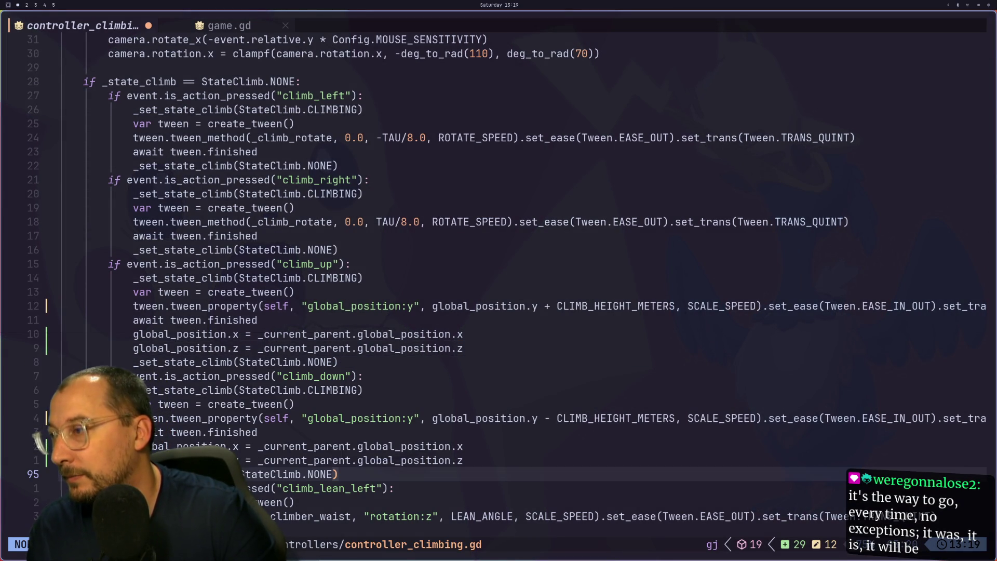
pyautogui.write('ksz')
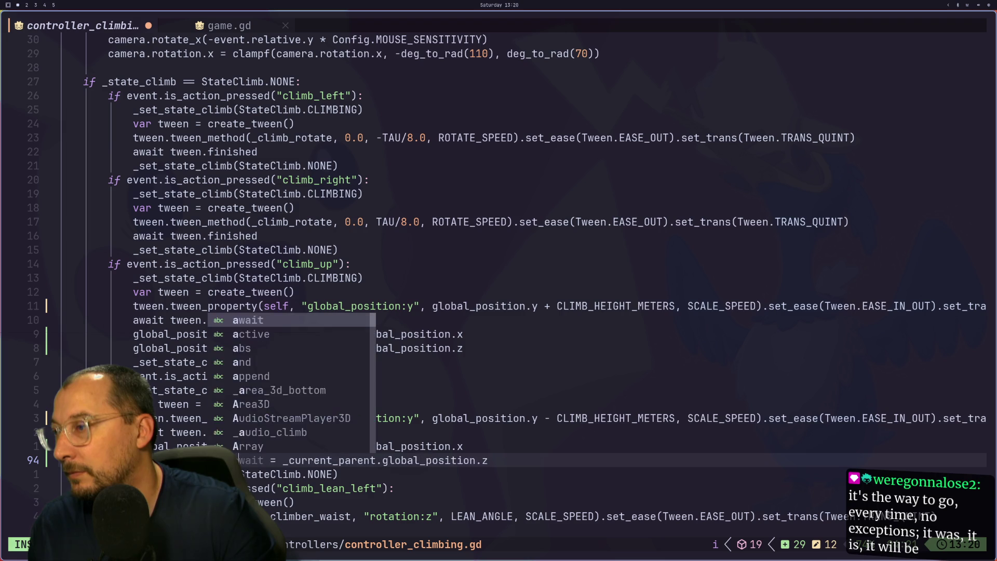
pyautogui.press('Escape')
pyautogui.press('a')
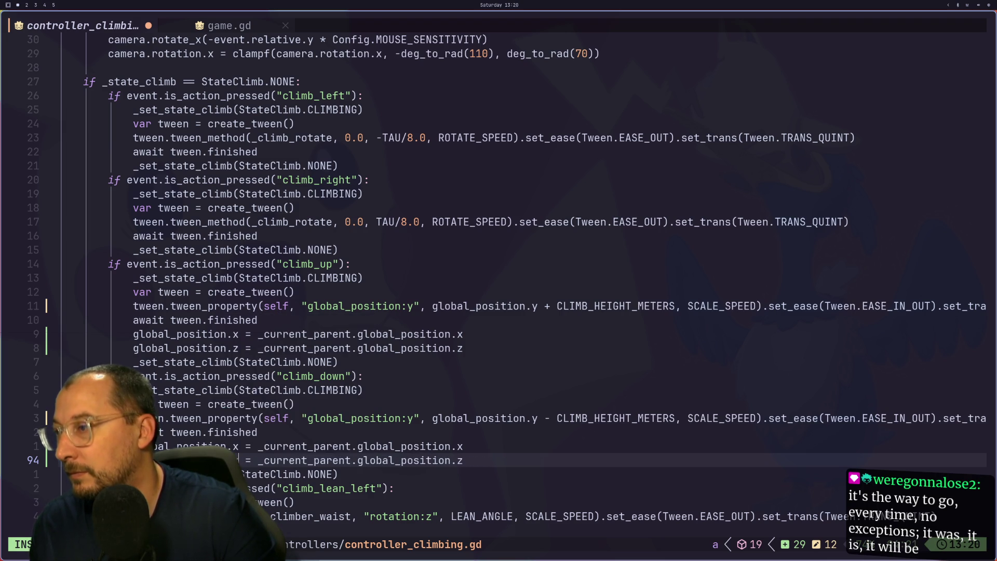
pyautogui.press('Escape')
pyautogui.press('Escape')
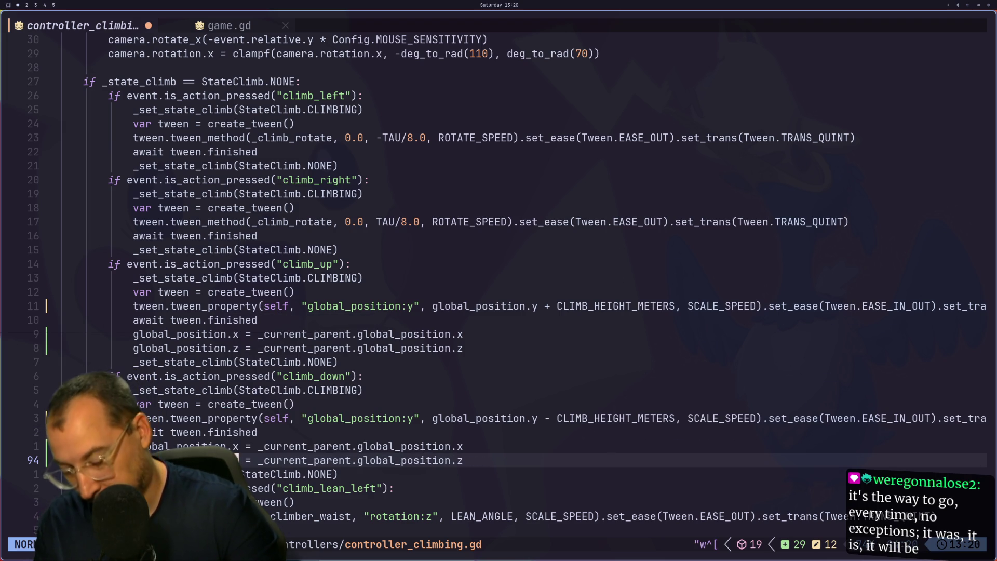
pyautogui.write(':w')
pyautogui.press('Return')
pyautogui.press('super+2')
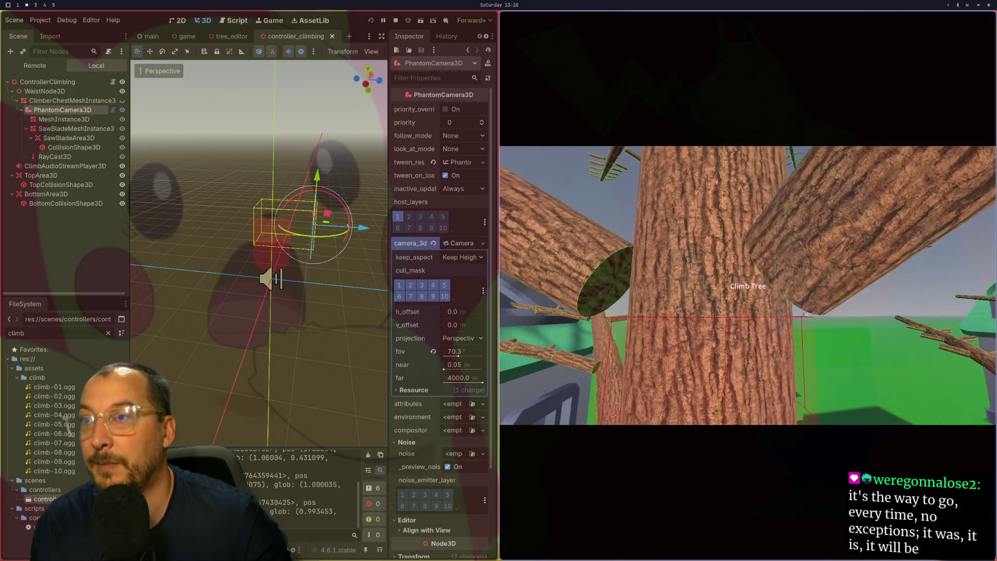
# Restart the game, walk up to the Climb Tree and start climbing it.
pyautogui.press('F8')
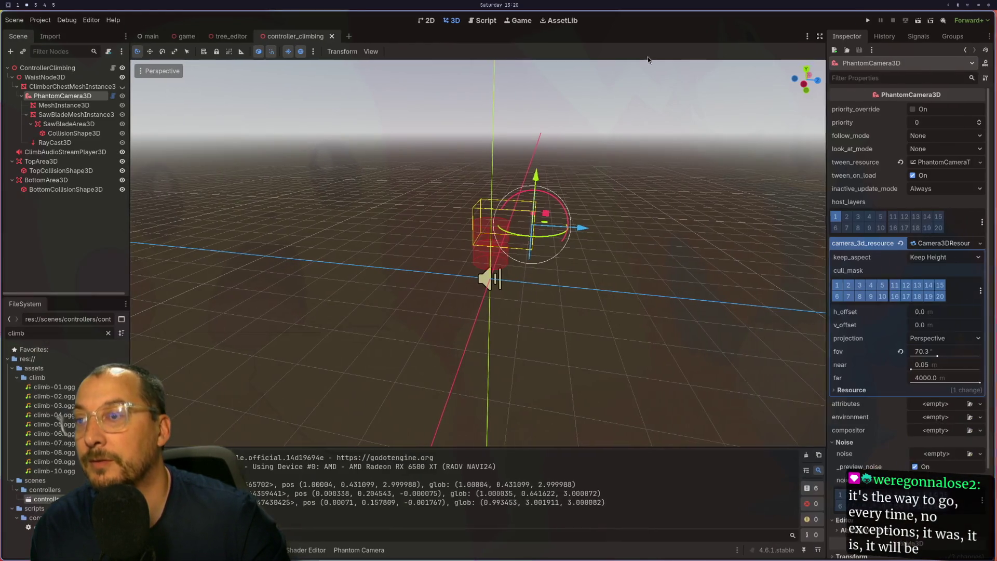
pyautogui.click(867, 21)
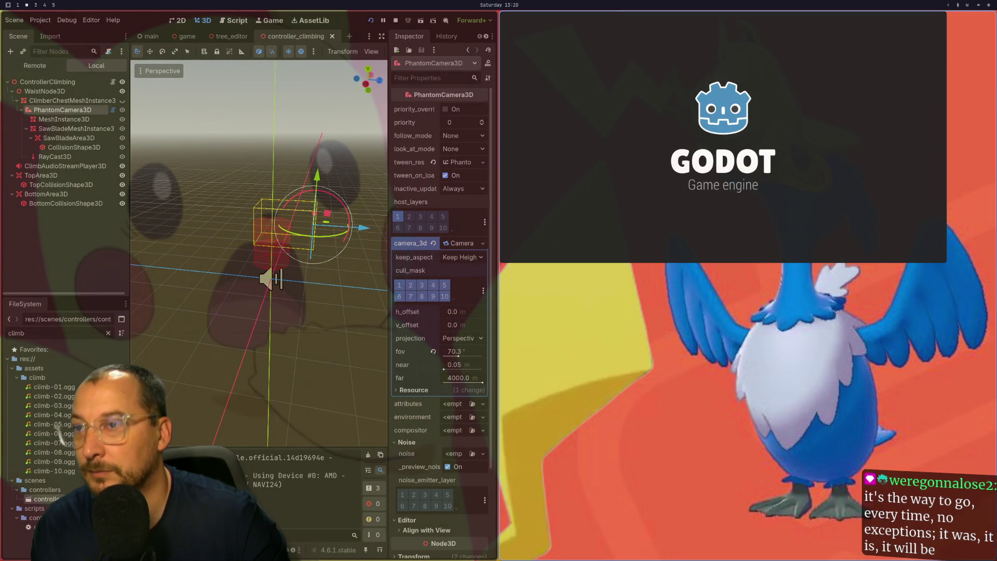
pyautogui.press('w')
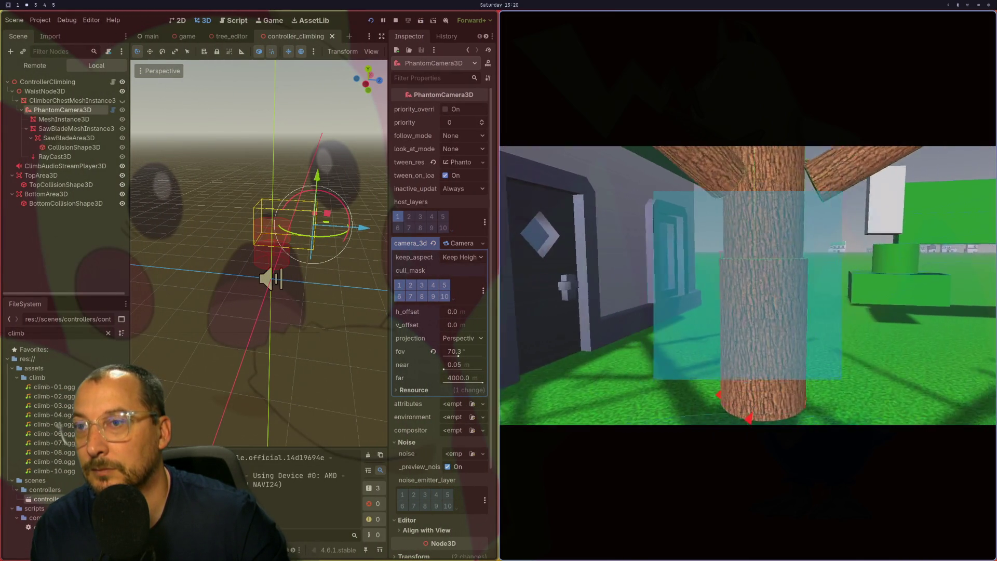
pyautogui.press('e')
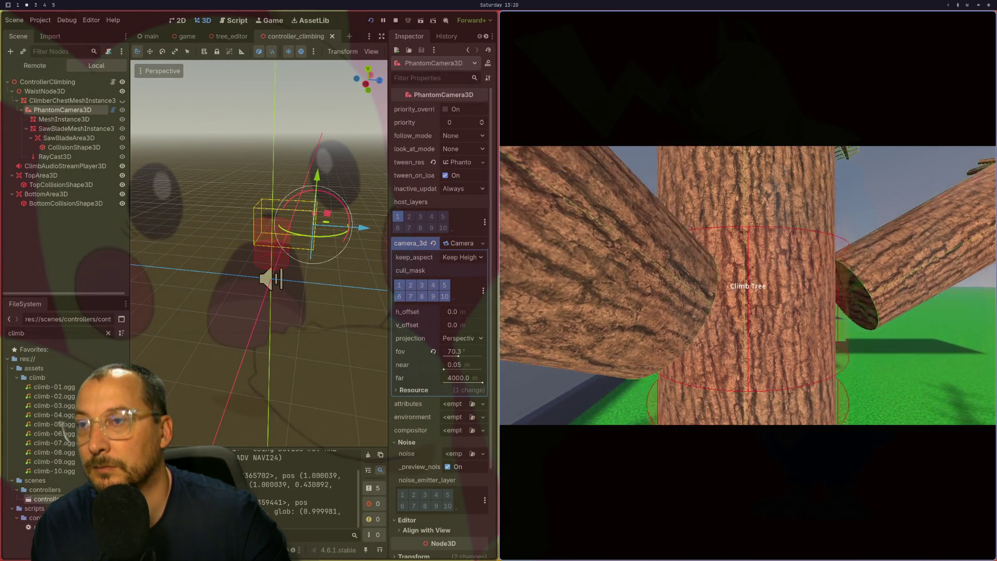
# Climb up the trunk, drop back down a little, then climb toward the fork.
pyautogui.press('w')
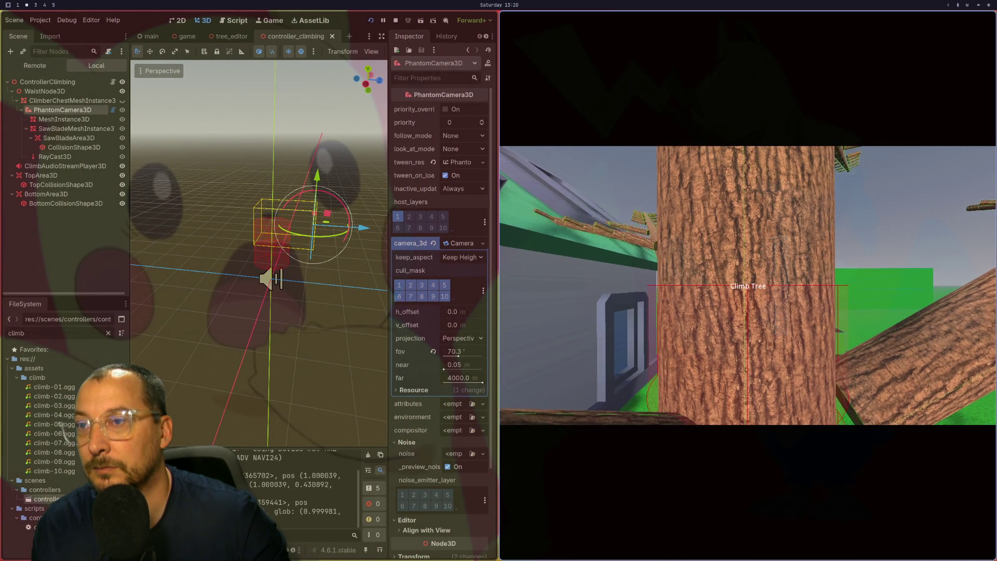
pyautogui.press('w')
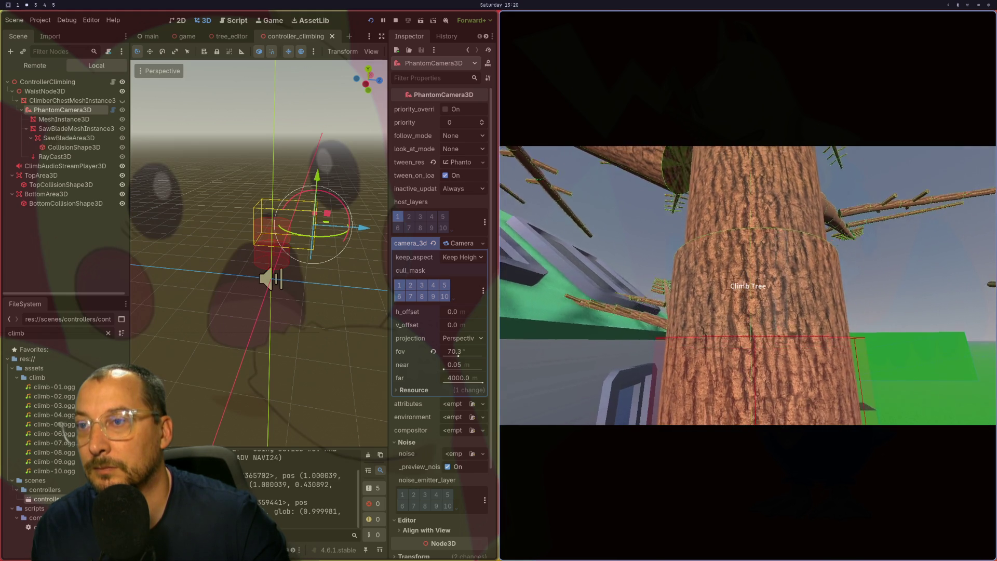
pyautogui.press('w')
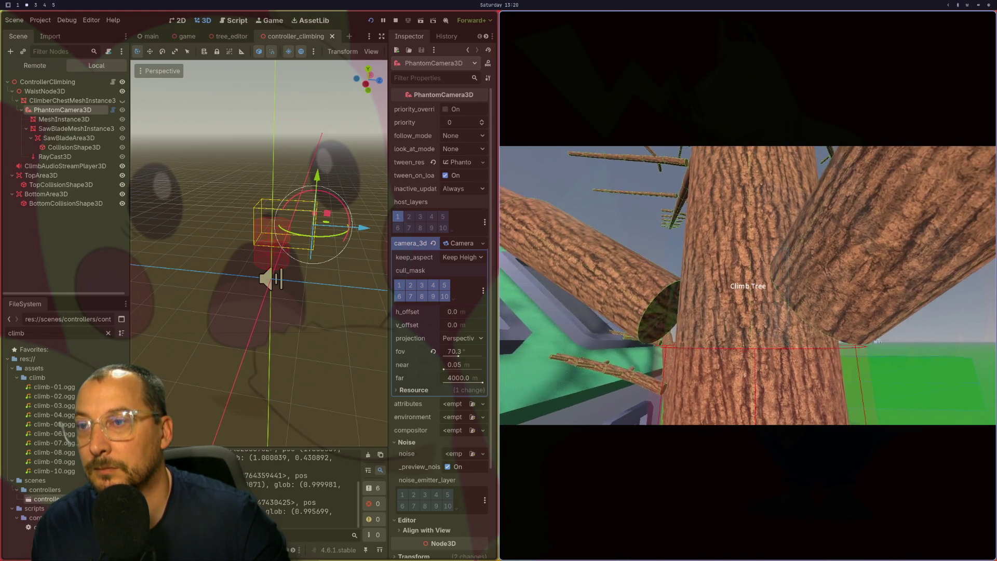
pyautogui.press('w')
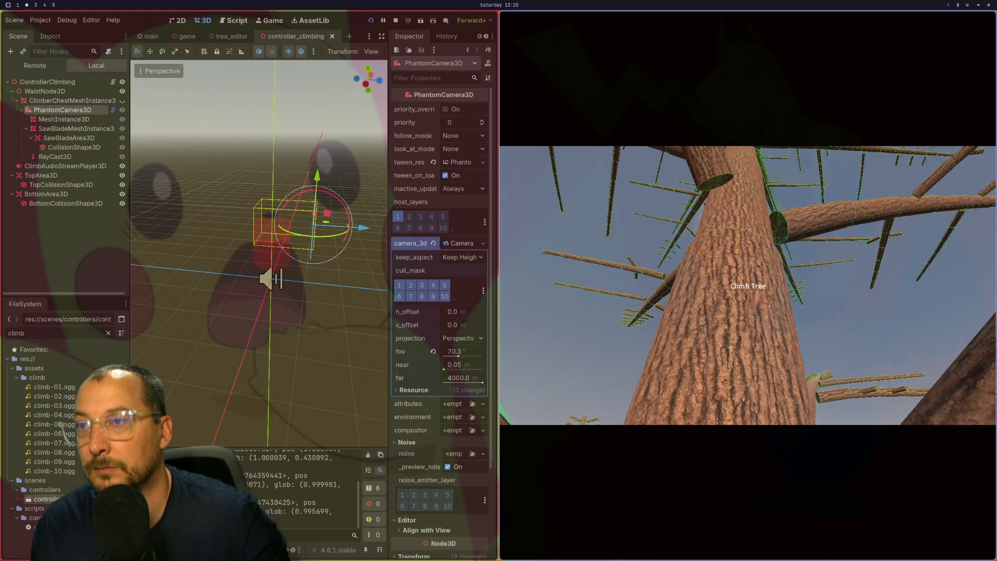
pyautogui.press('w')
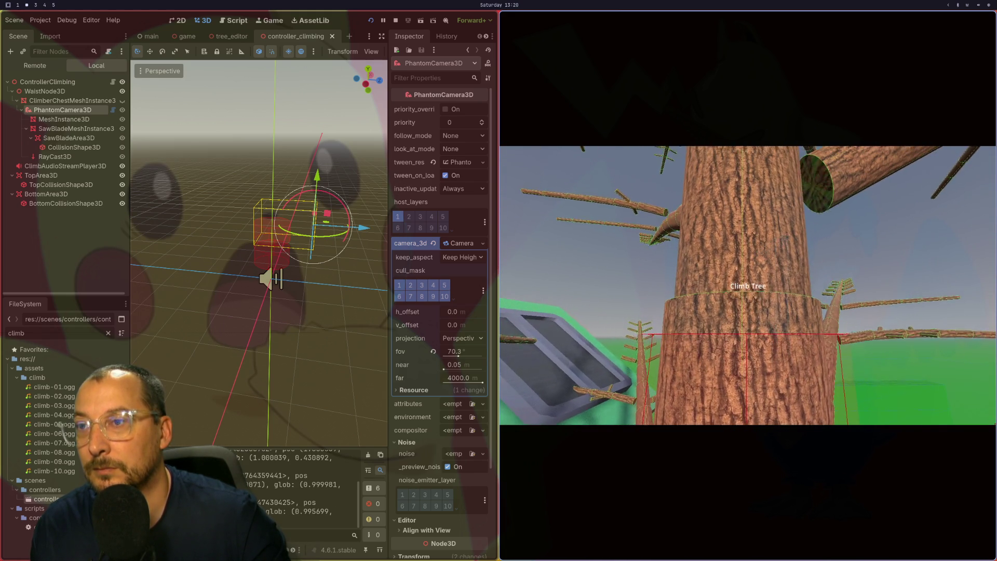
pyautogui.press('s')
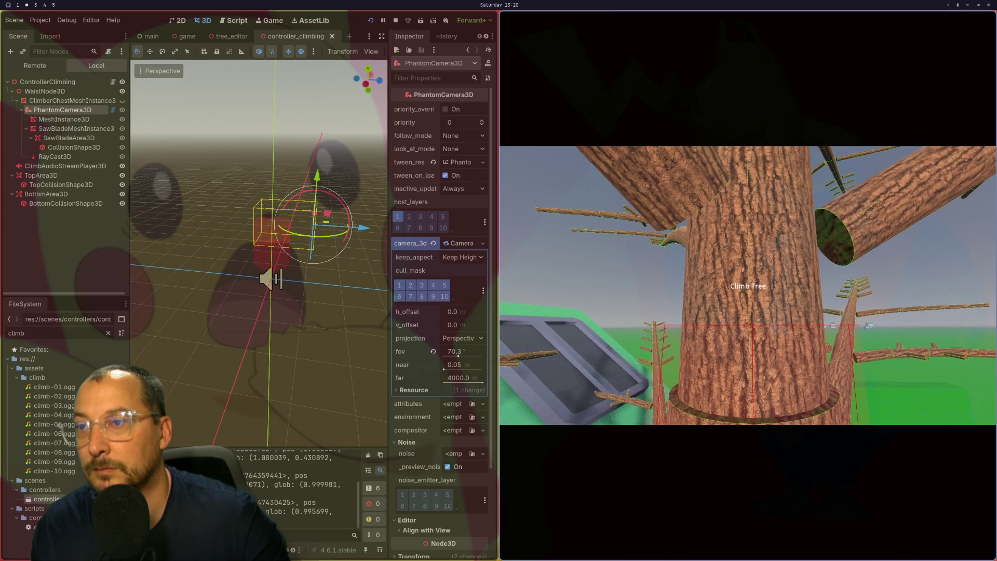
pyautogui.press('s')
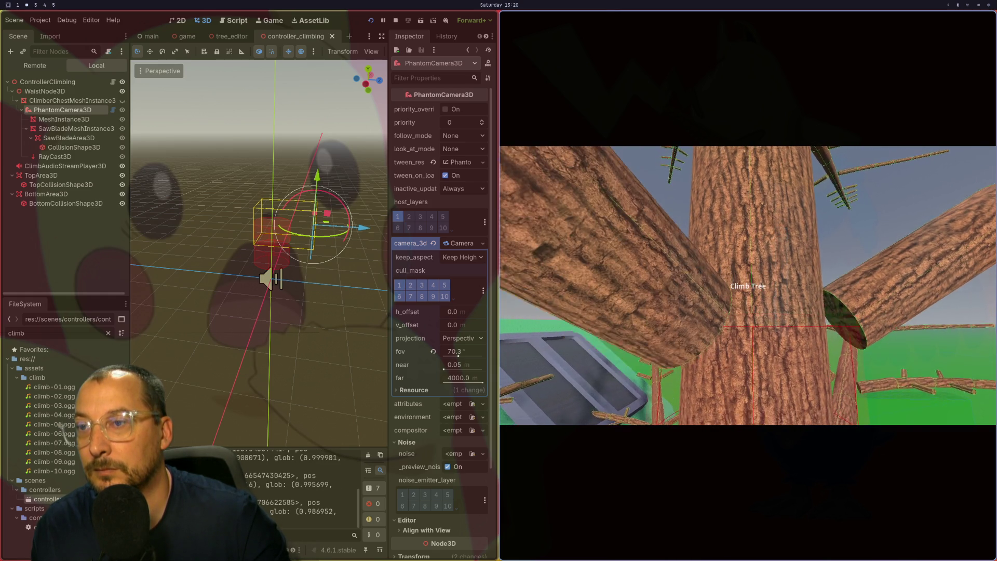
pyautogui.press('w')
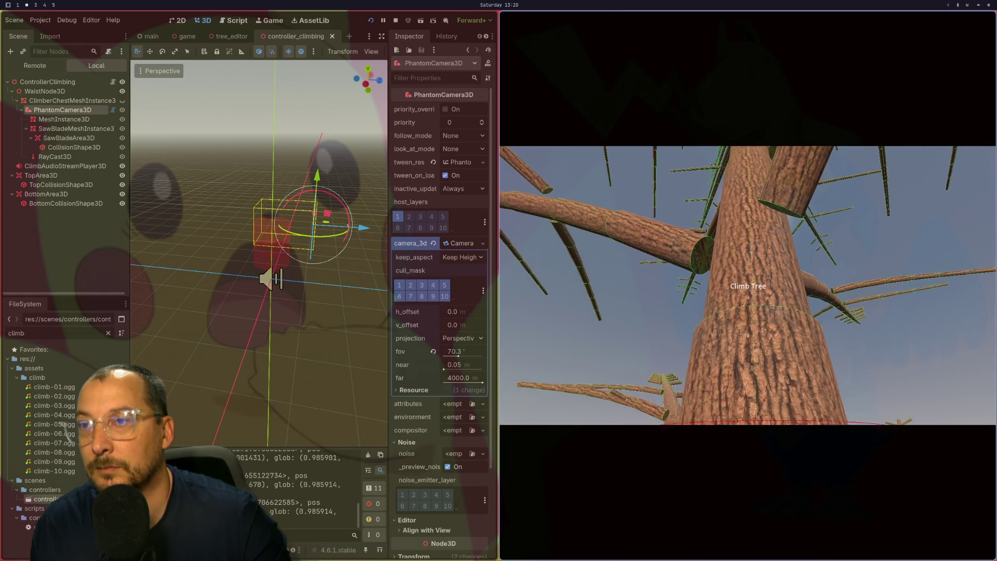
pyautogui.press('w')
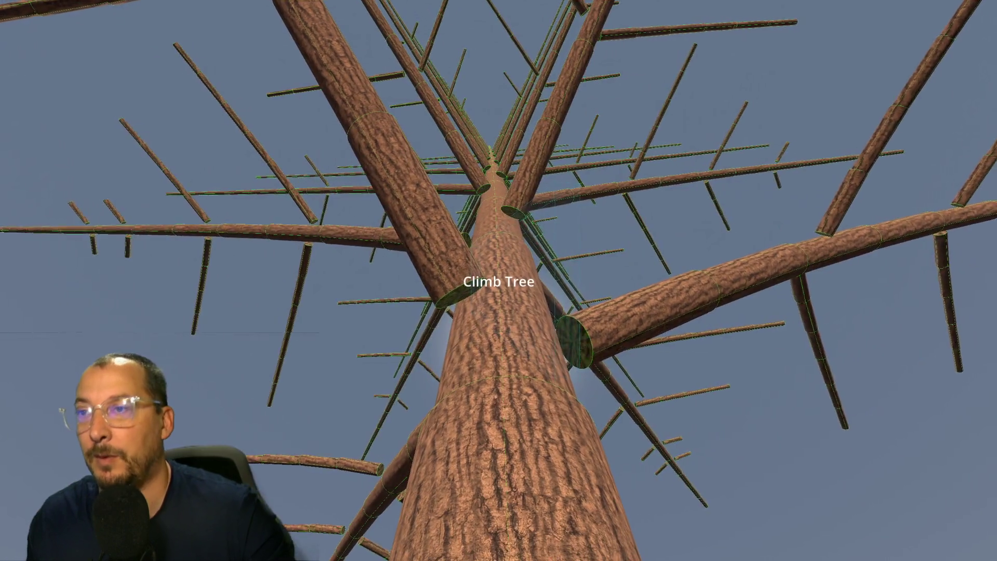
# Climb above the tree's branches, come back down the trunk, then quit with F8.
pyautogui.press('w')
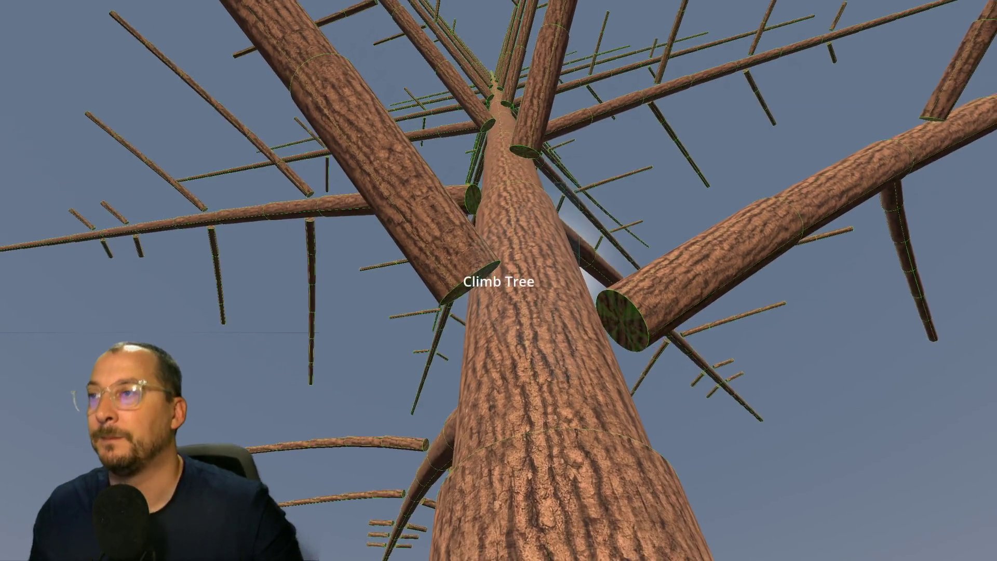
pyautogui.press('w')
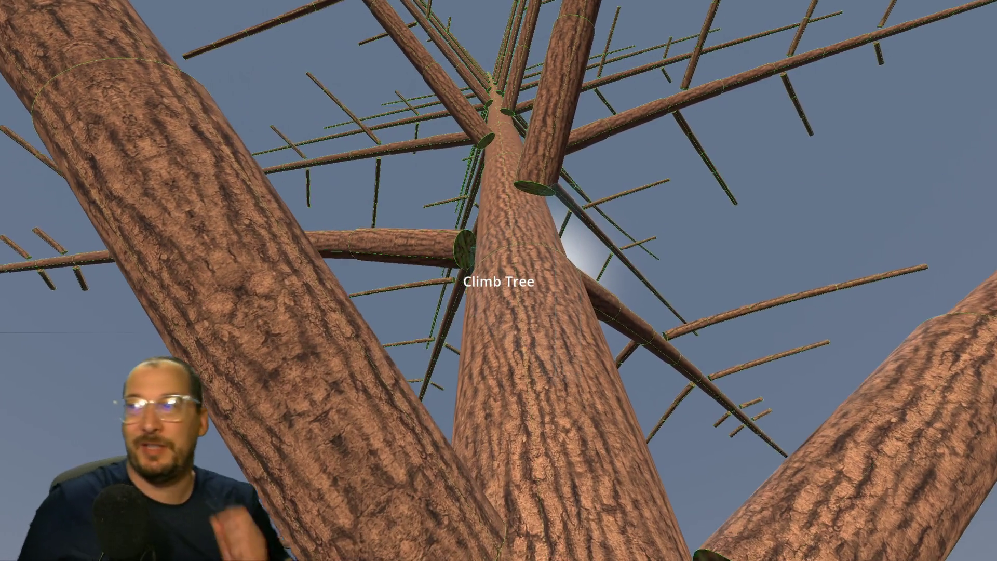
pyautogui.press('w')
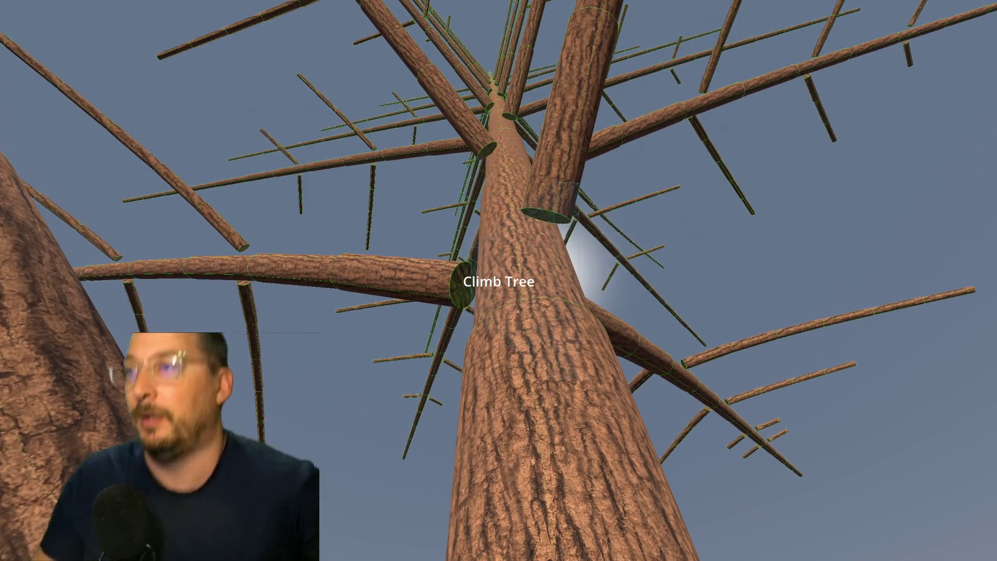
pyautogui.press('w')
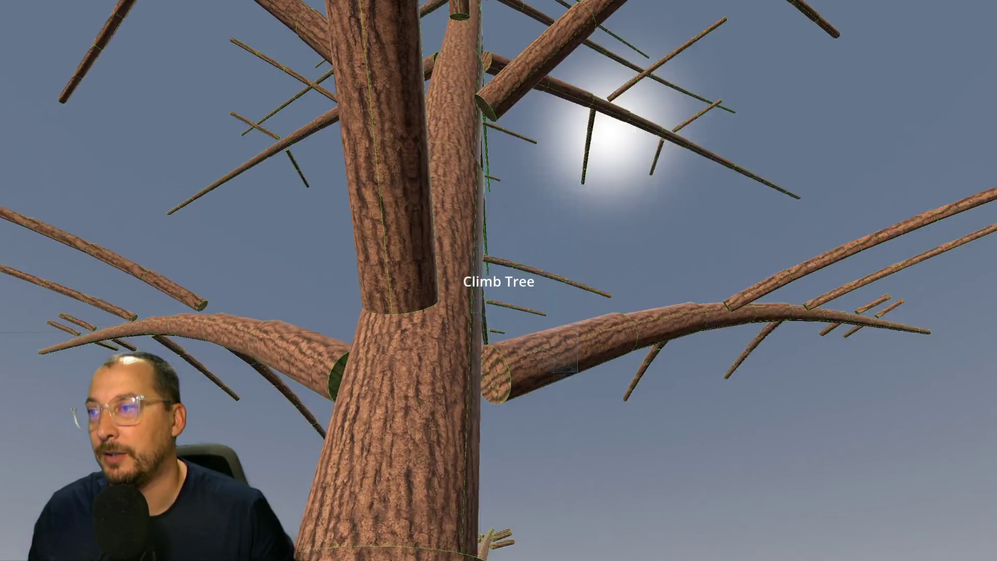
pyautogui.press('w')
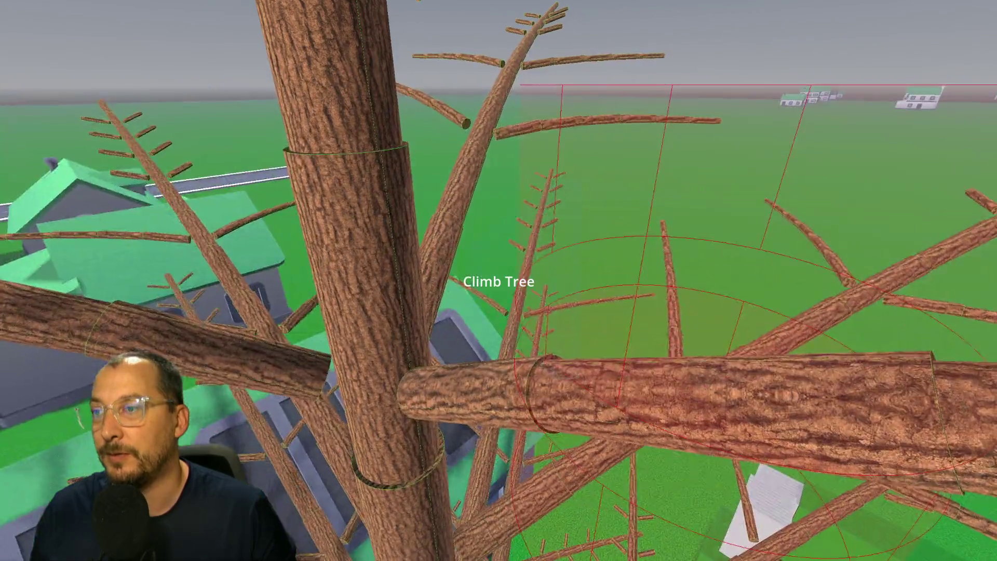
pyautogui.press('s')
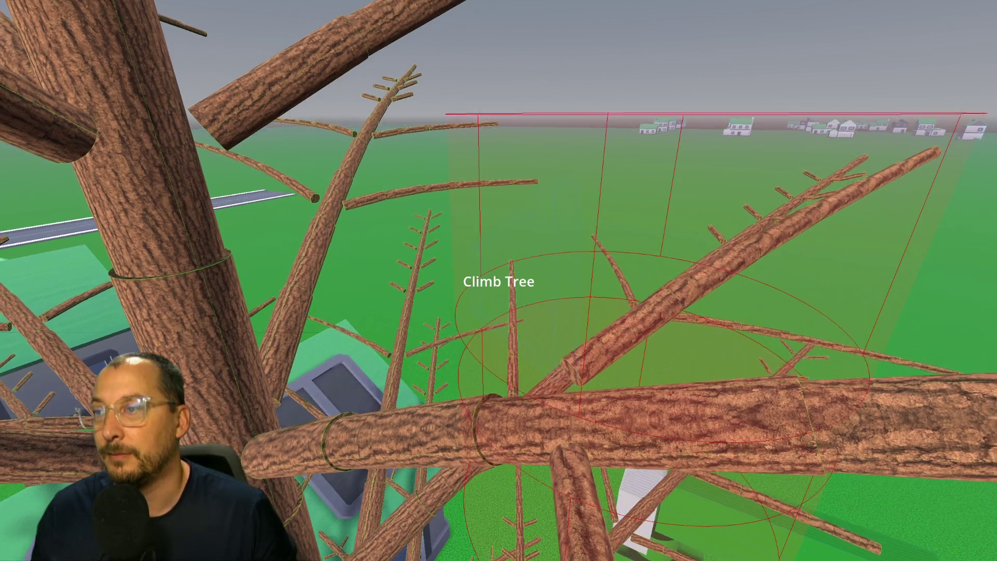
pyautogui.press('s')
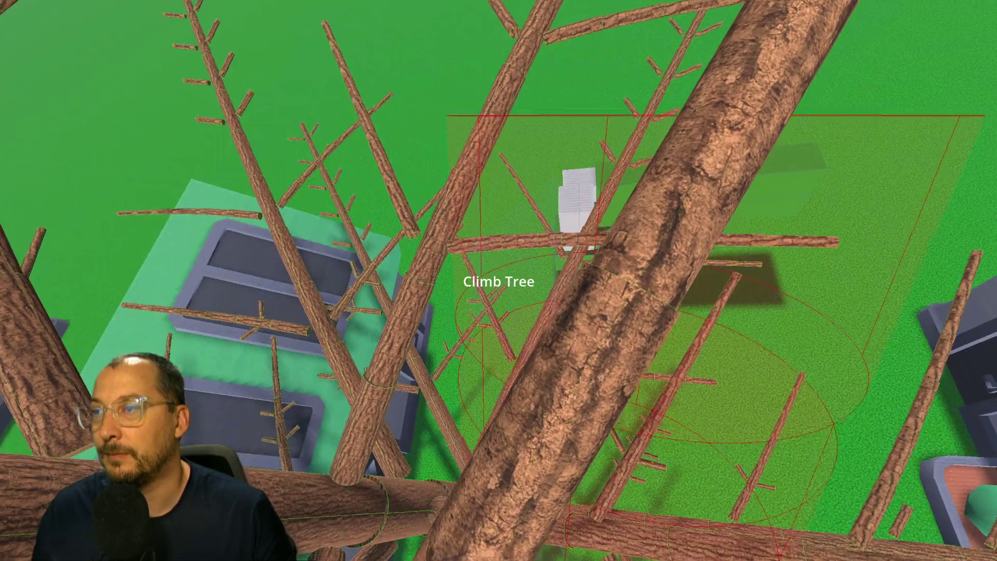
pyautogui.press('s')
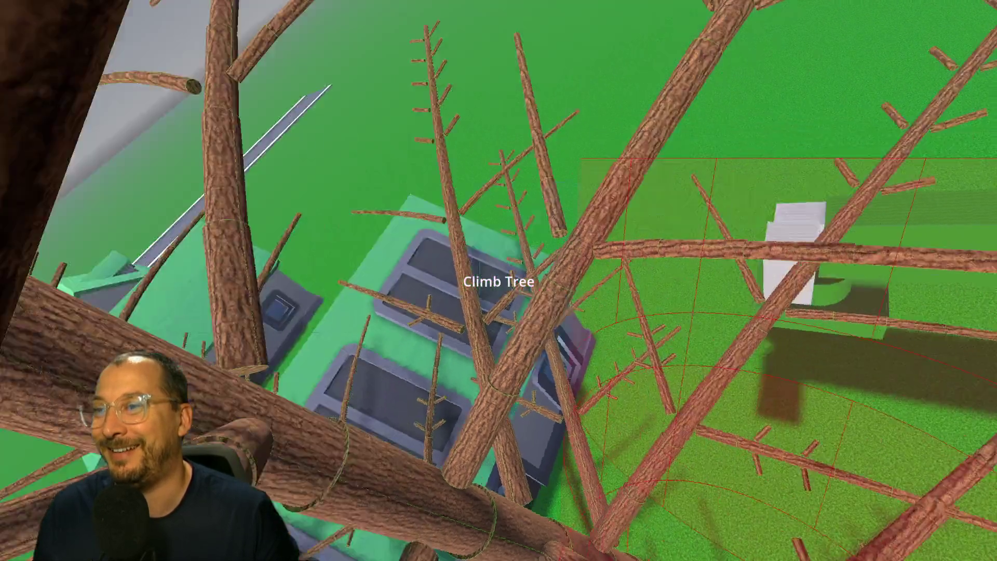
pyautogui.press('F8')
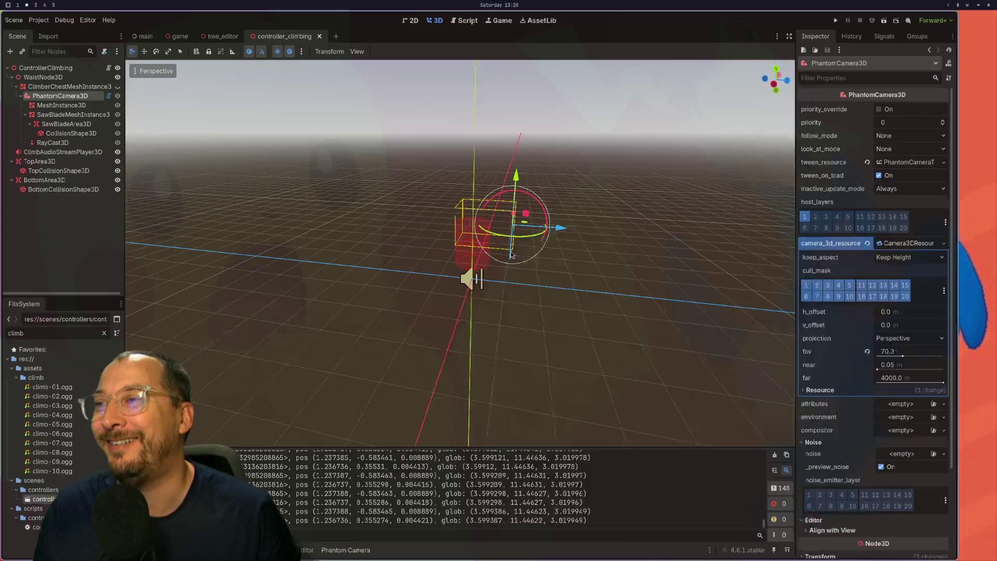
# Run the project for another climb test, stop it, and switch to Neovim.
pyautogui.click(868, 20)
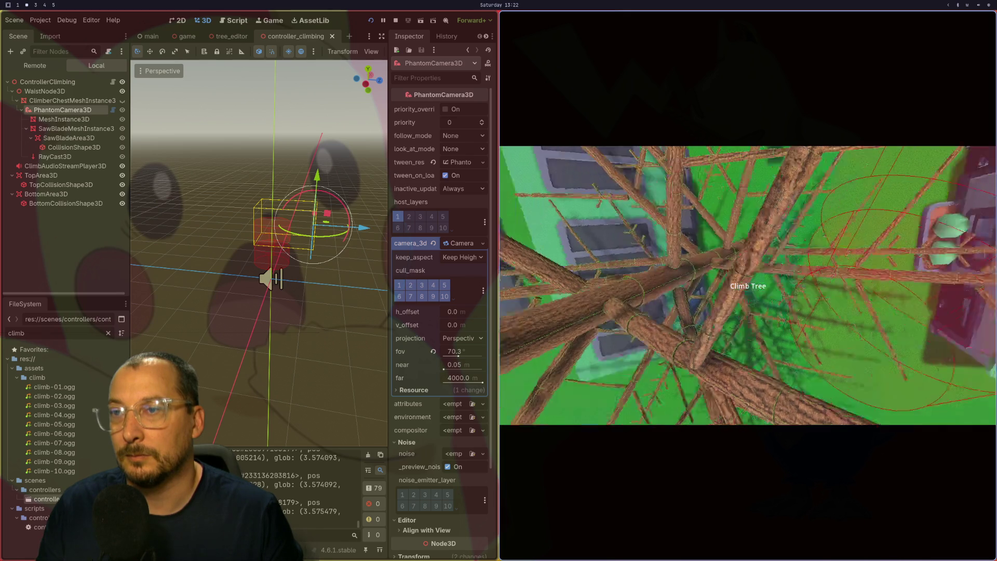
pyautogui.press('F8')
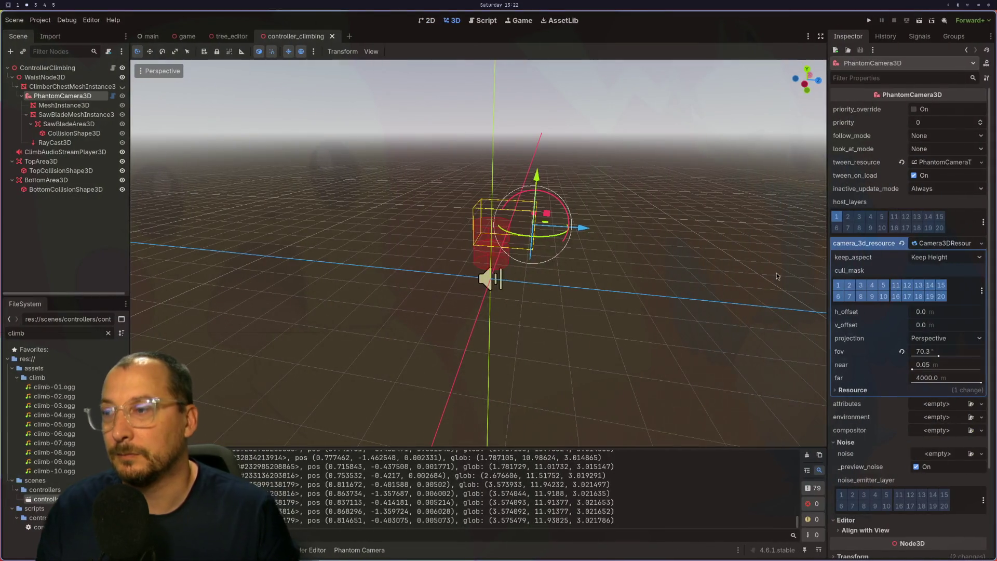
pyautogui.press('super+1')
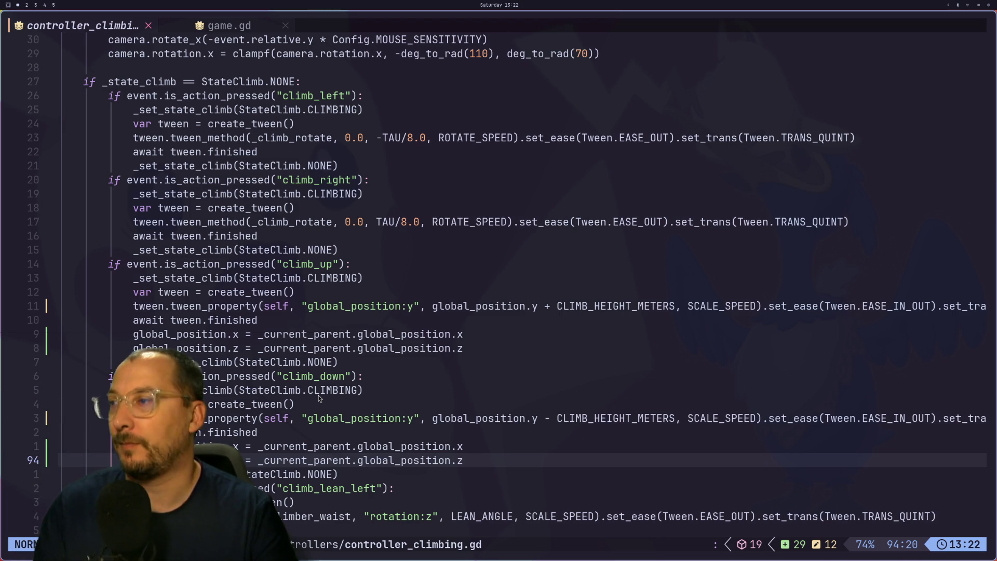
# Remove the global_position.x and .z snap lines after the climb_up and climb_down tweens.
pyautogui.press('k')
pyautogui.press('k')
pyautogui.press('k')
pyautogui.press('d')
pyautogui.press('d')
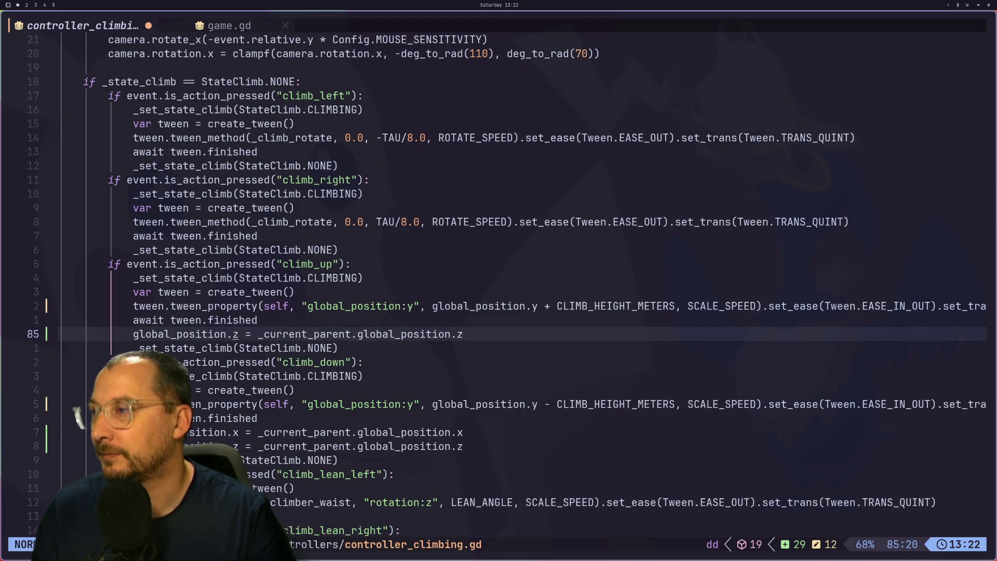
pyautogui.press('d')
pyautogui.press('d')
pyautogui.press('j')
pyautogui.press('j')
pyautogui.press('j')
pyautogui.press('d')
pyautogui.press('d')
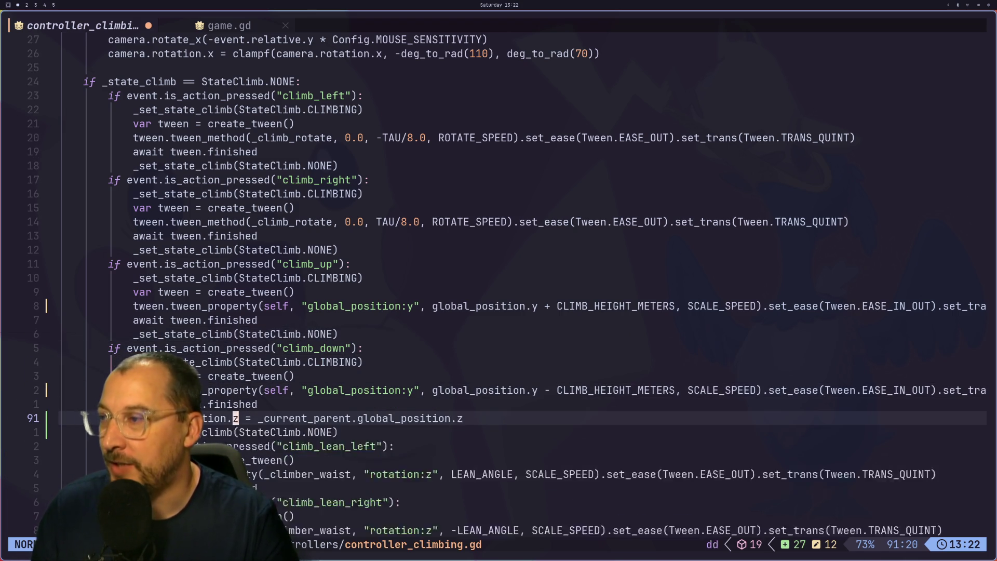
pyautogui.press('d')
pyautogui.press('d')
# Save controller_climbing.gd with :w and switch back to the Godot editor.
pyautogui.write(':w')
pyautogui.press('Return')
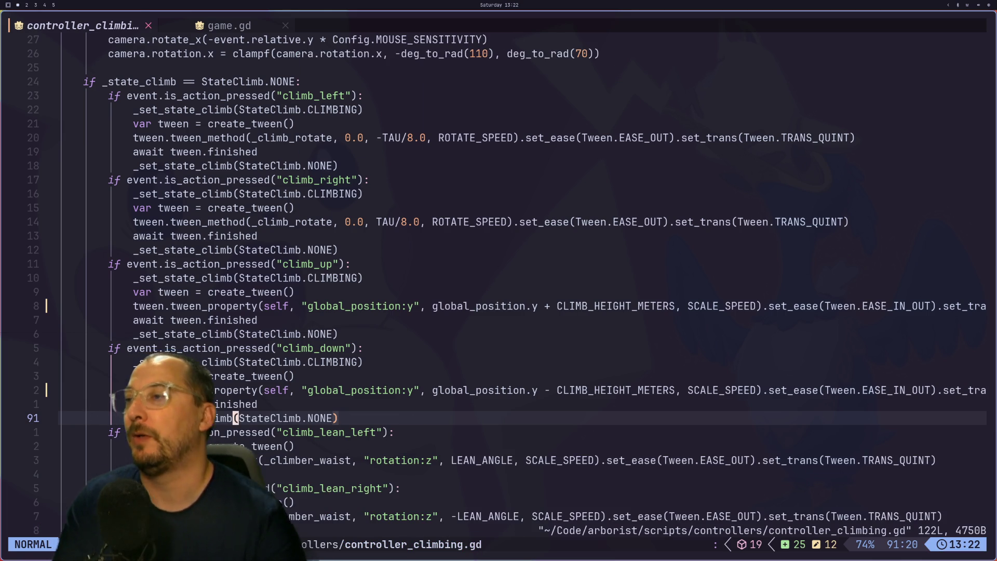
pyautogui.press('Escape')
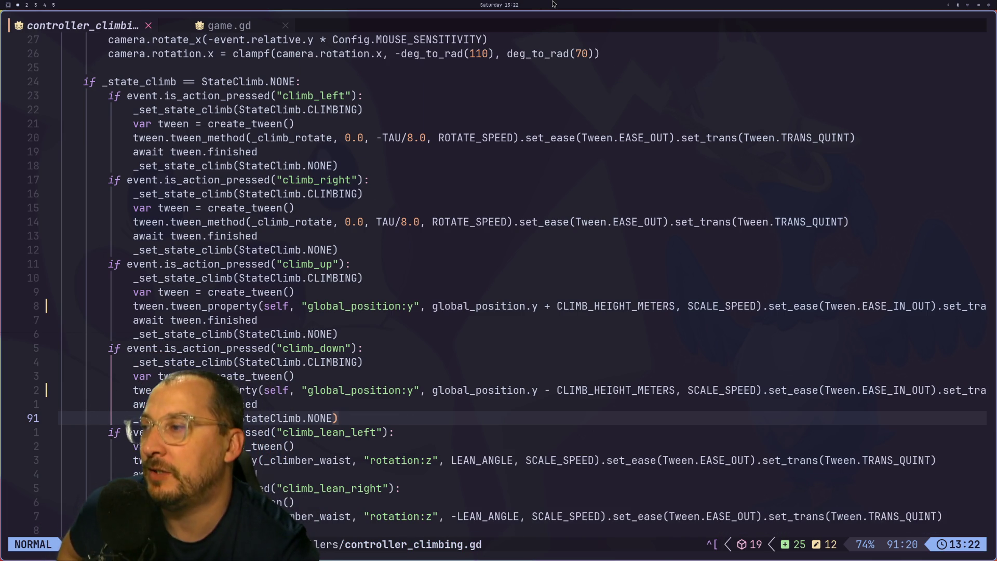
pyautogui.press('k')
pyautogui.press('k')
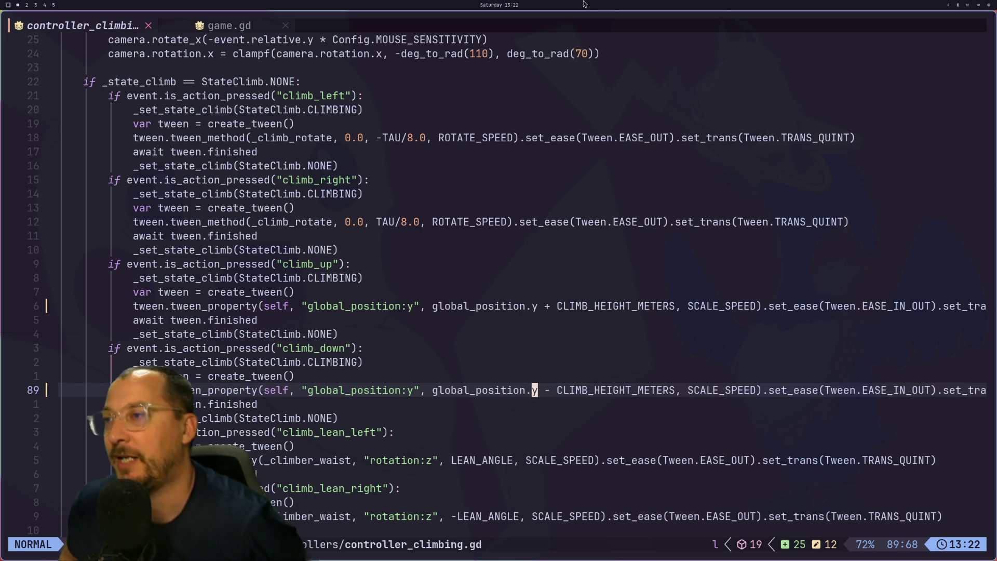
pyautogui.scroll(4, 224, 220)
pyautogui.scroll(10, 225, 219)
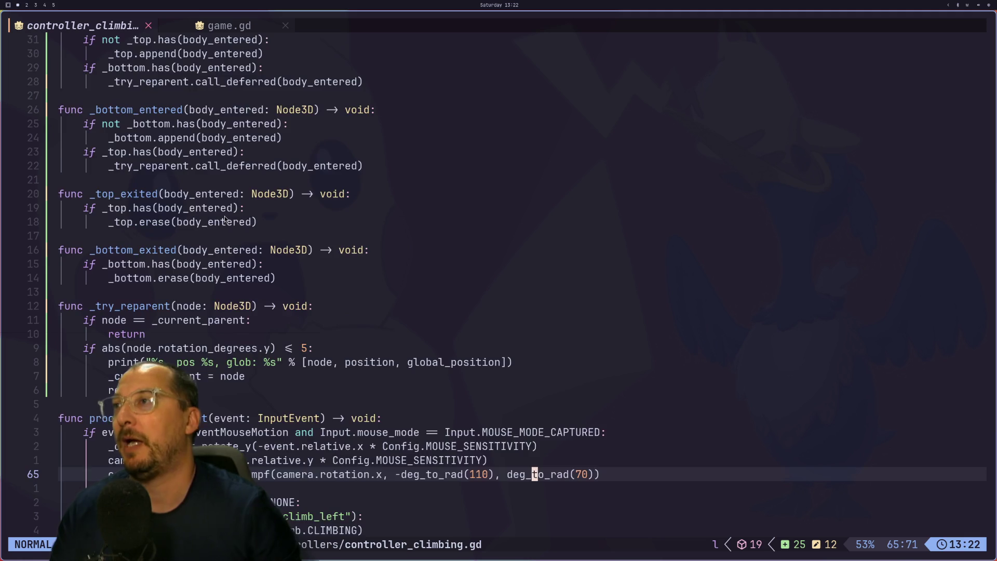
pyautogui.press('super+2')
pyautogui.press('super+4')
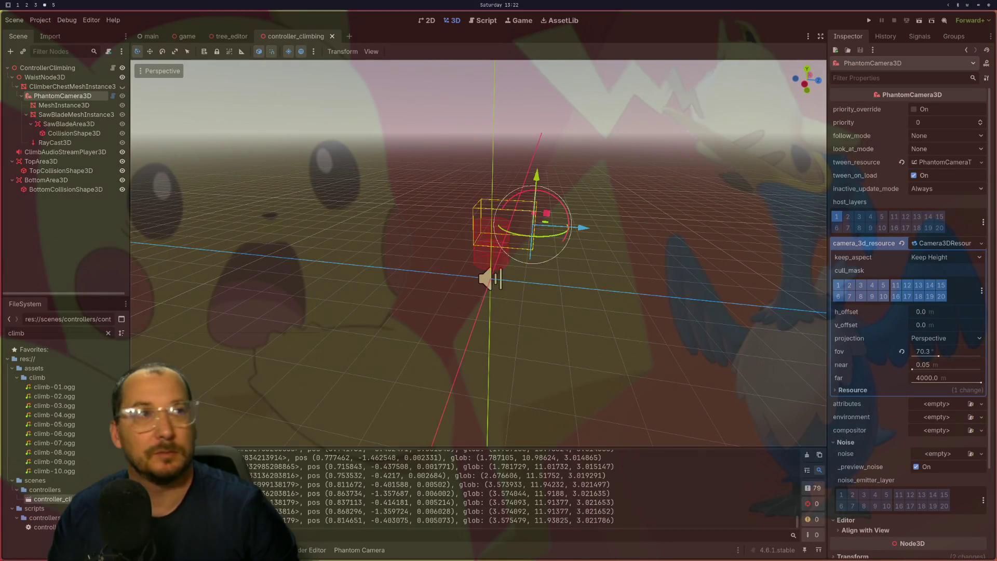